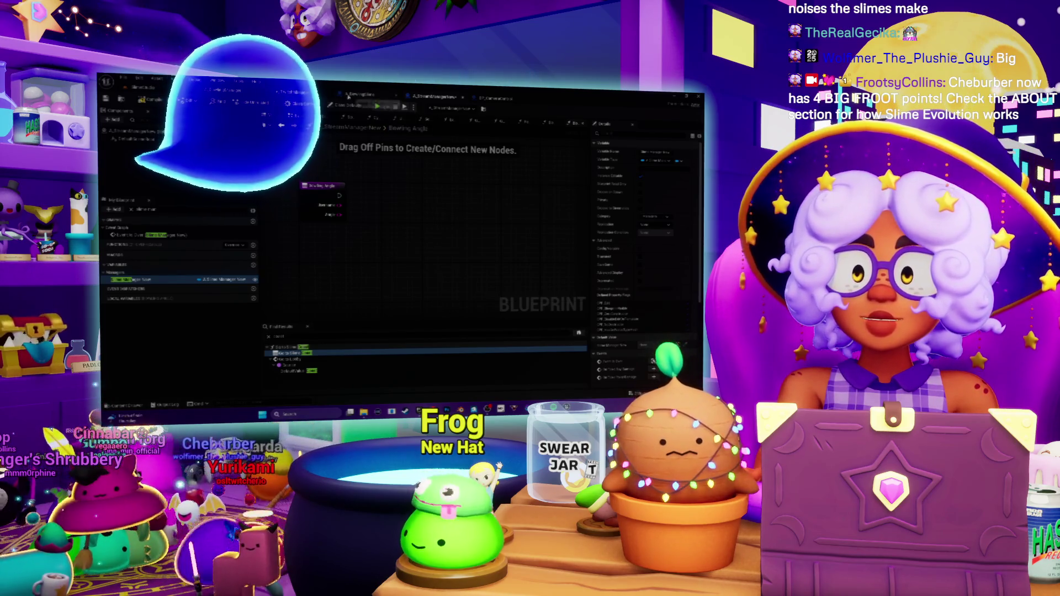
Inspect the bowling manager's existing event and setter nodes, then open the Bowling Angle function.
left_click_drag(423, 272, 431, 210)
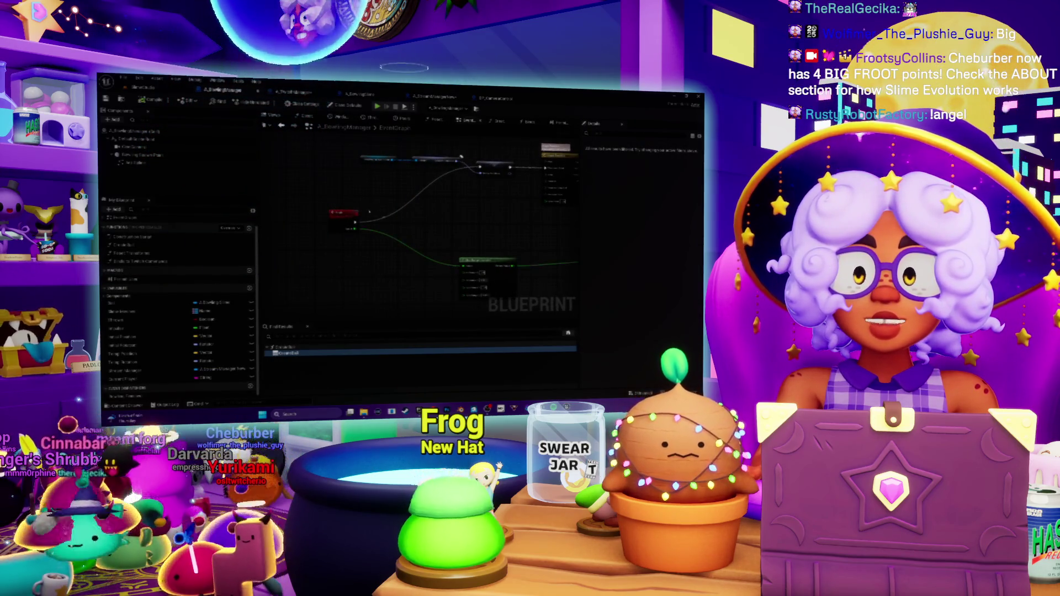
scroll(370, 190, "up", 2)
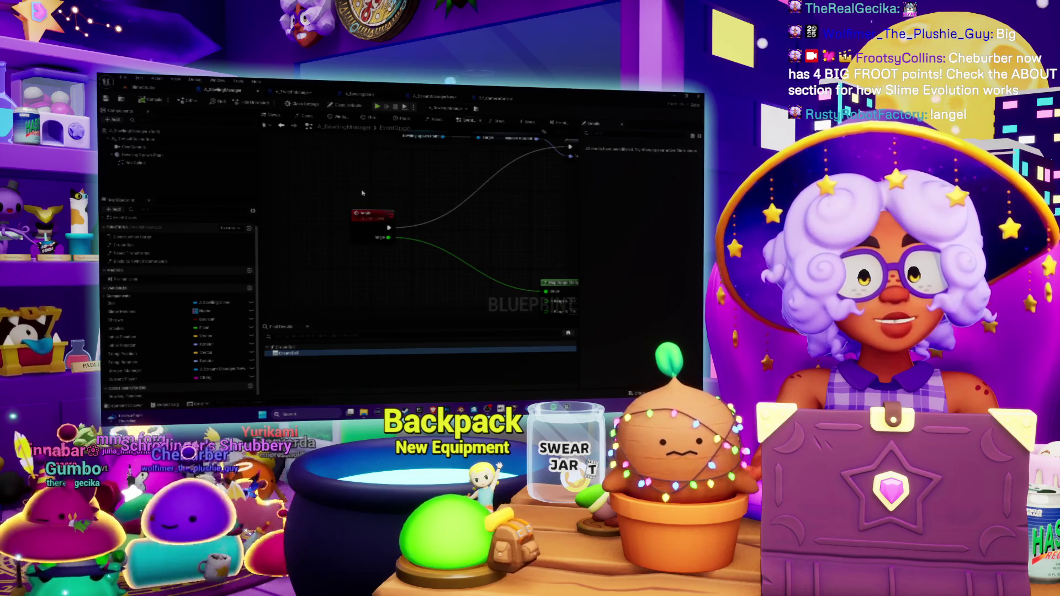
left_click_drag(394, 192, 389, 187)
left_click_drag(435, 240, 416, 245)
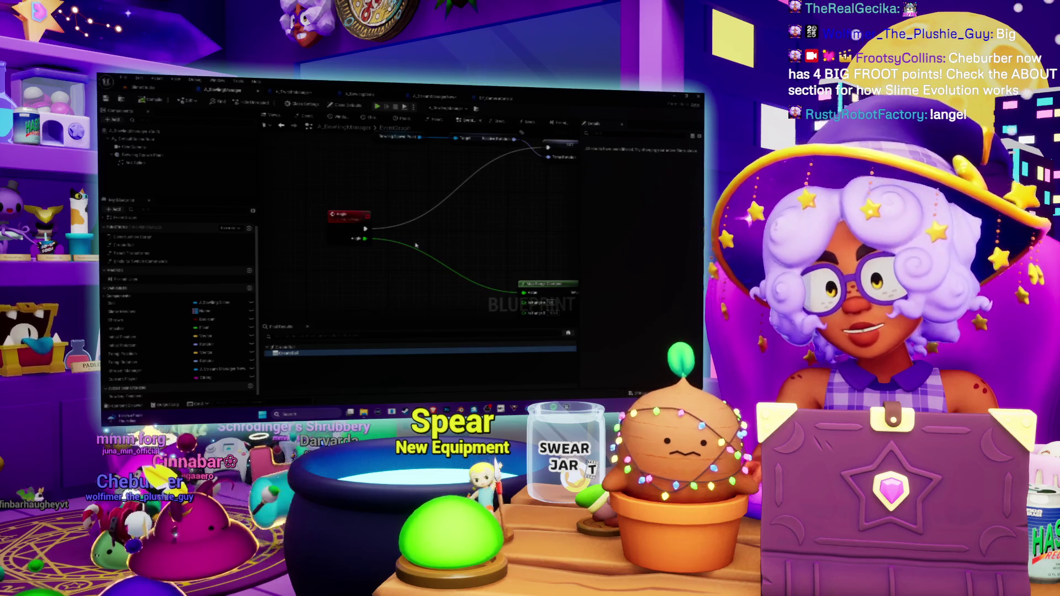
left_click(437, 97)
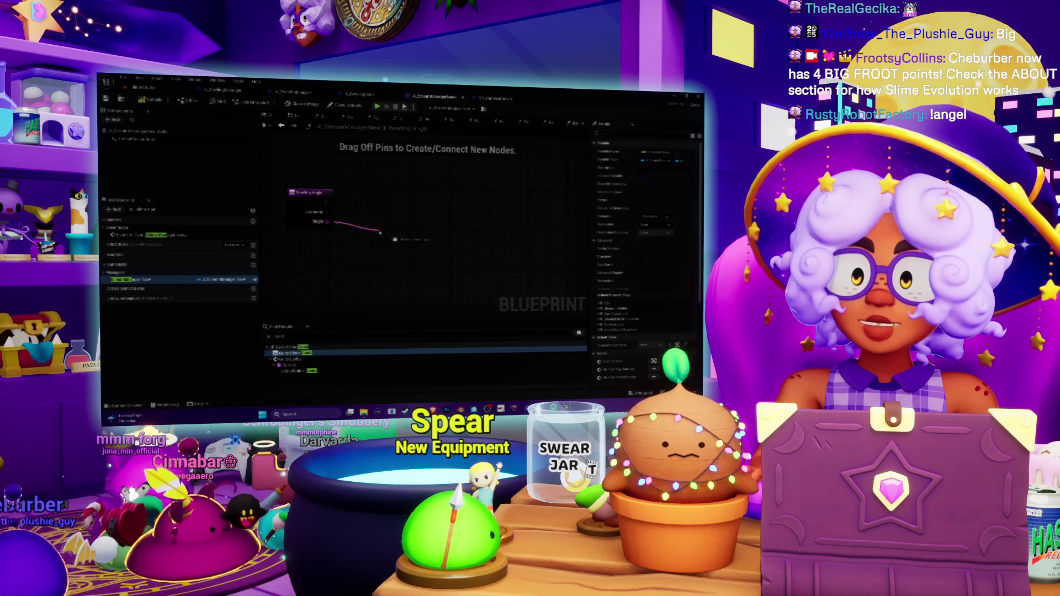
Add a String to Float conversion on the Angle pin, followed by a Branch node.
left_click_drag(380, 232, 380, 232)
type("to float")
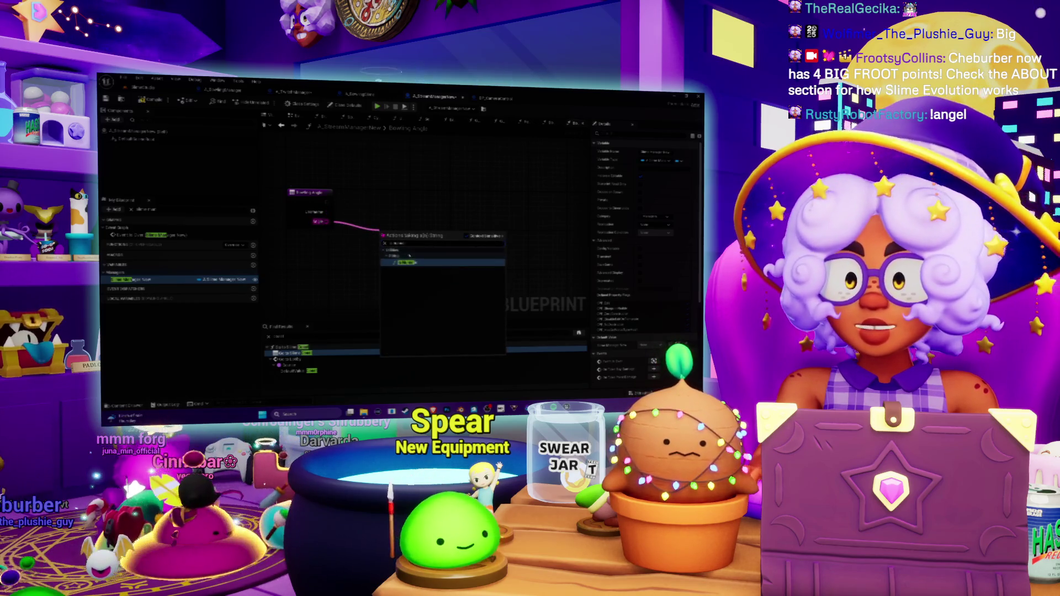
left_click(416, 264)
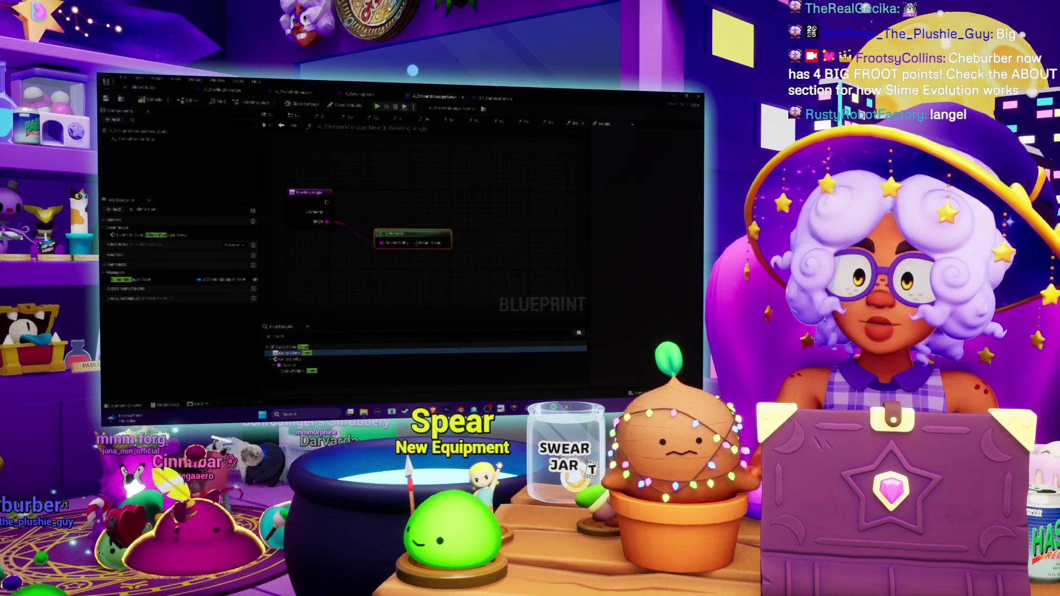
left_click_drag(450, 252, 476, 258)
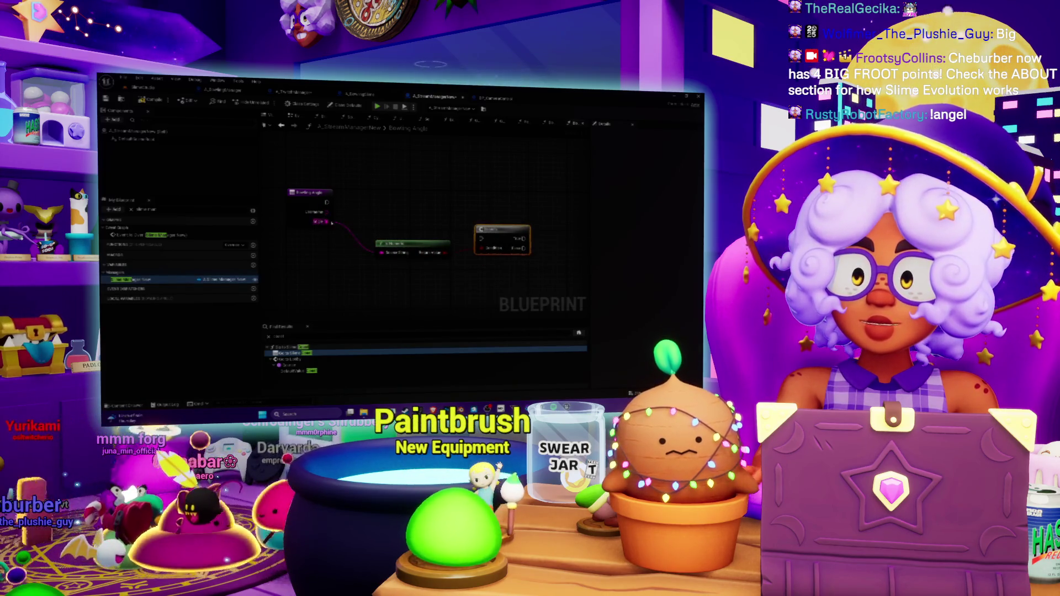
left_click_drag(327, 221, 373, 216)
type("to float")
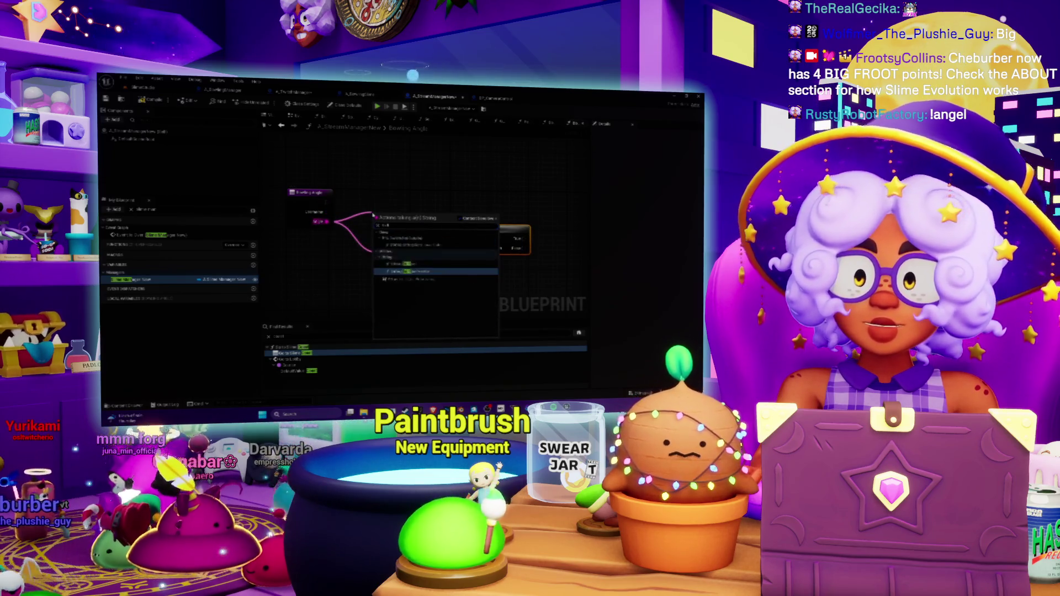
left_click(414, 252)
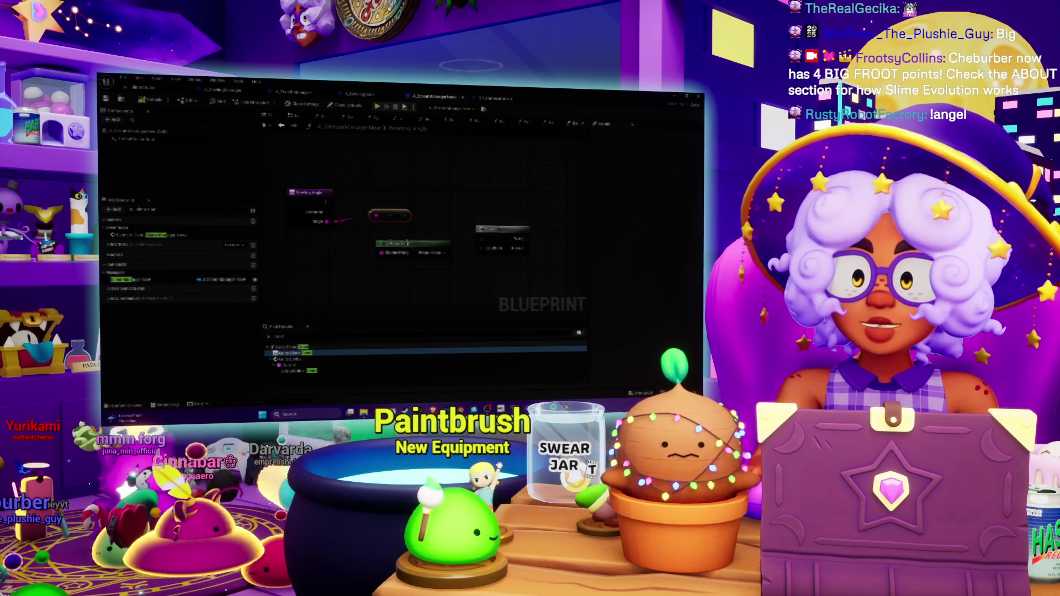
mouse_move(366, 195)
left_mouse_down()
mouse_move(340, 211)
mouse_move(375, 210)
left_mouse_up()
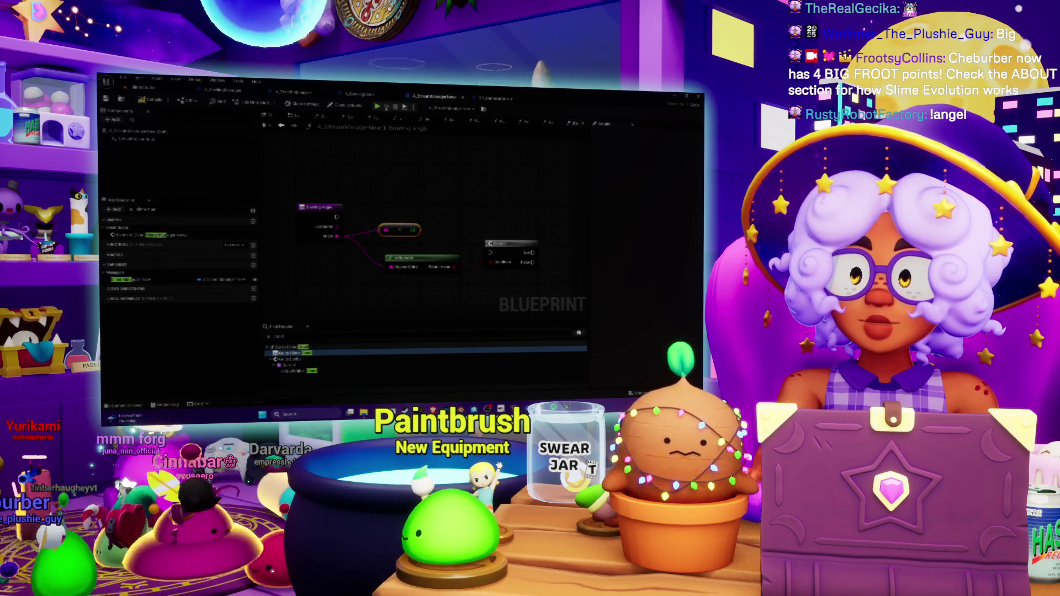
Add Set Angle on Bowling Manager, feed it the converted float, and run the Branch from the entry.
left_click(550, 123)
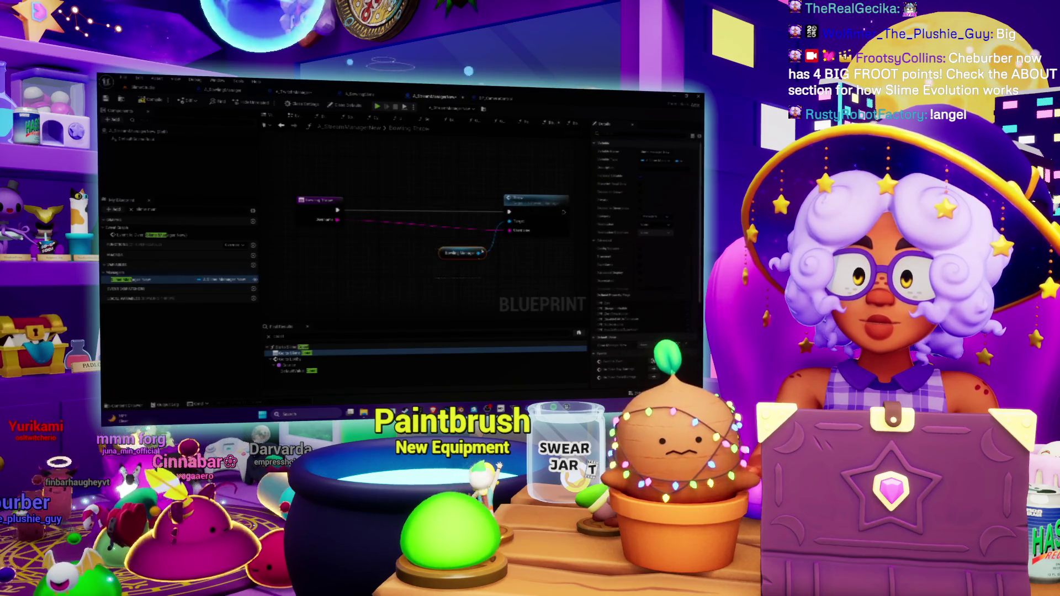
left_click(578, 123)
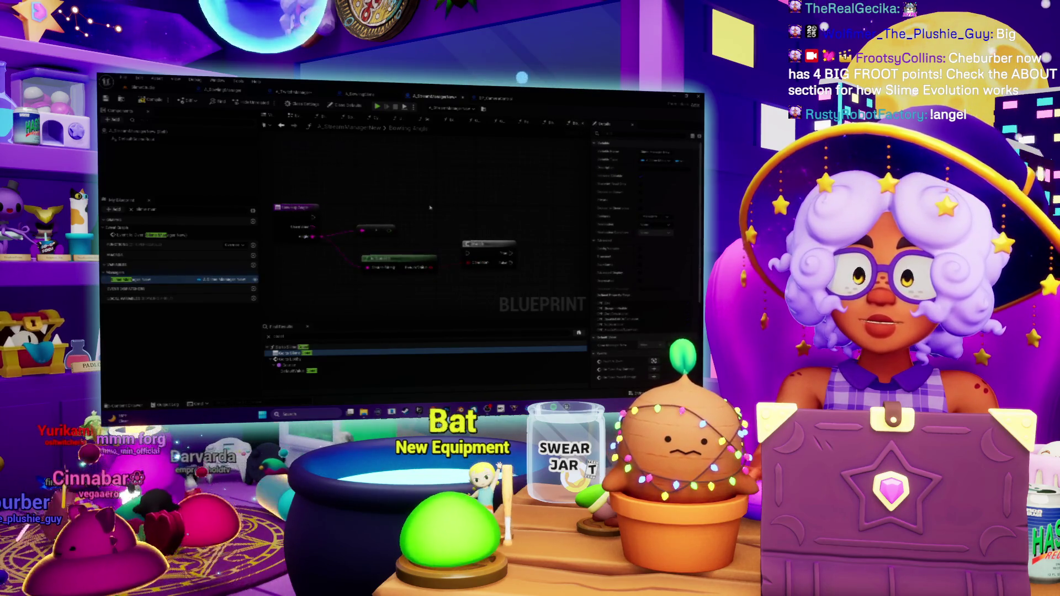
left_click_drag(470, 206, 505, 190)
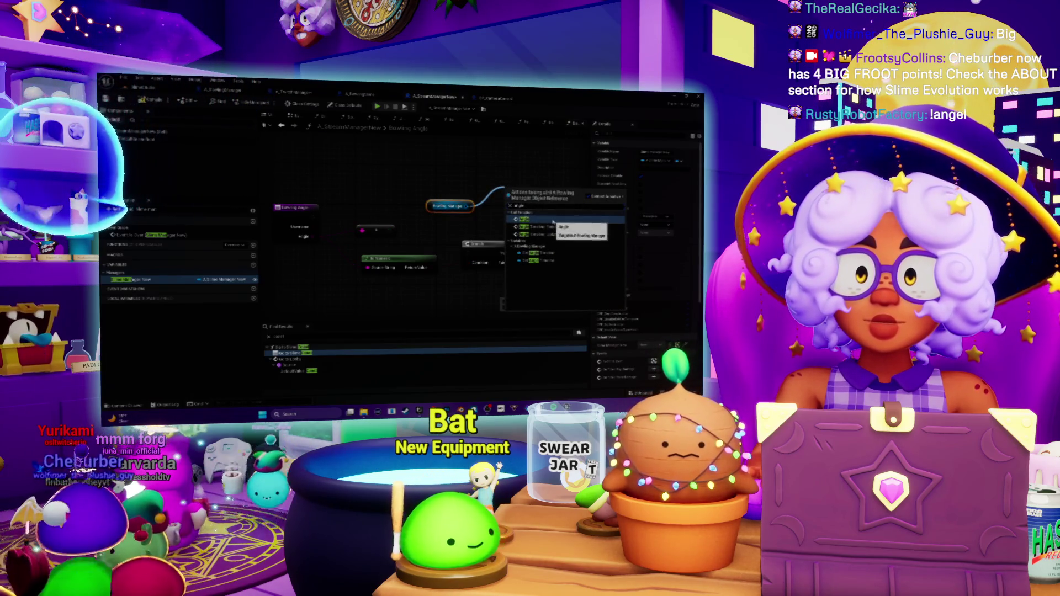
left_click(530, 219)
left_click_drag(389, 230, 507, 223)
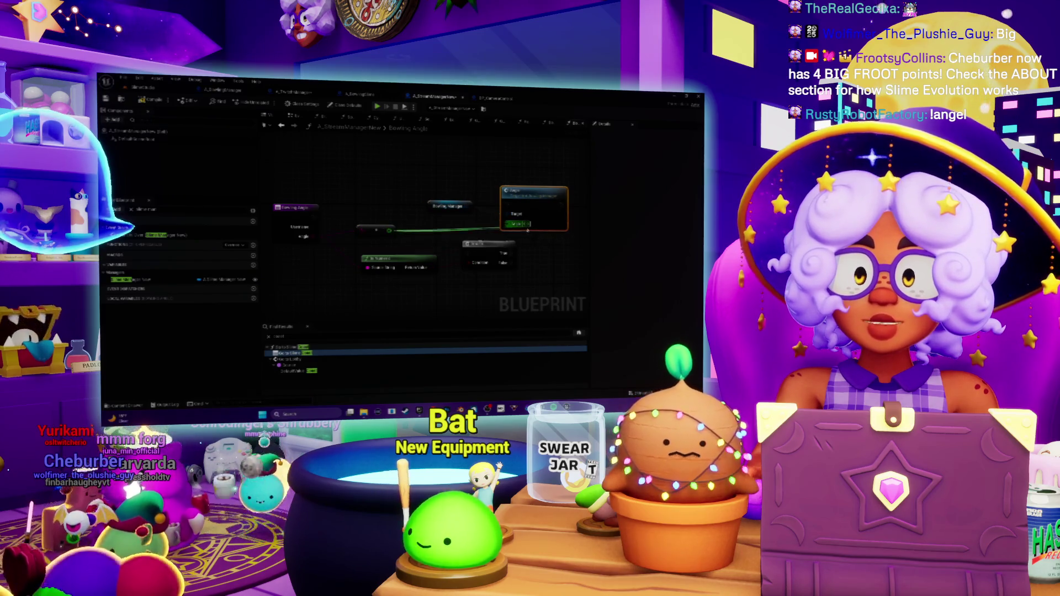
left_click_drag(314, 217, 467, 253)
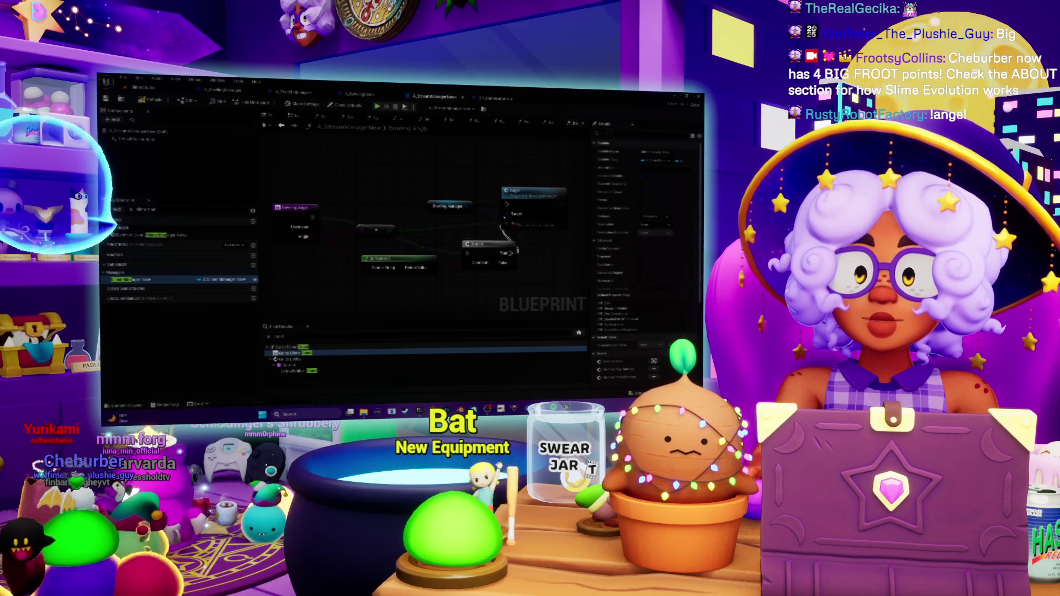
Rearrange the Branch and Set Angle nodes into a tidy layout.
left_click_drag(528, 200, 561, 249)
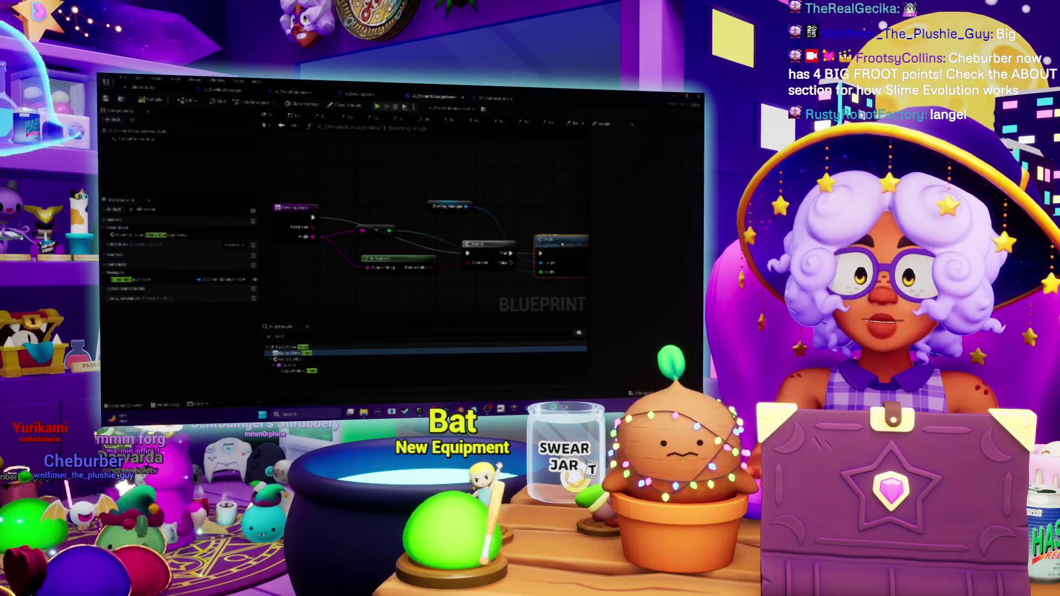
mouse_move(442, 225)
left_mouse_down()
mouse_move(538, 239)
mouse_move(545, 216)
left_mouse_up()
left_click_drag(451, 235, 455, 283)
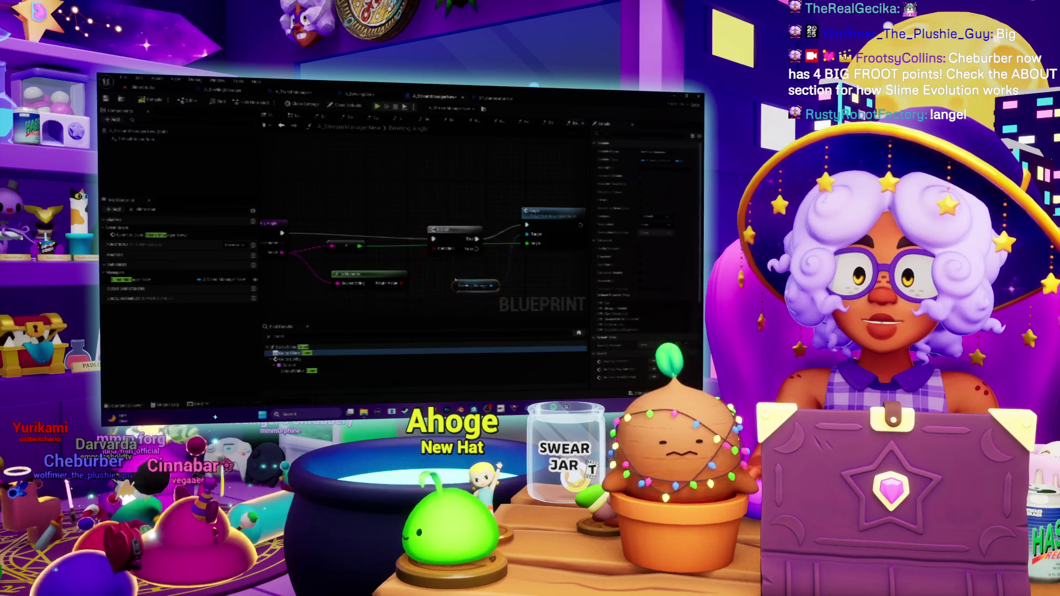
left_click_drag(449, 235, 443, 227)
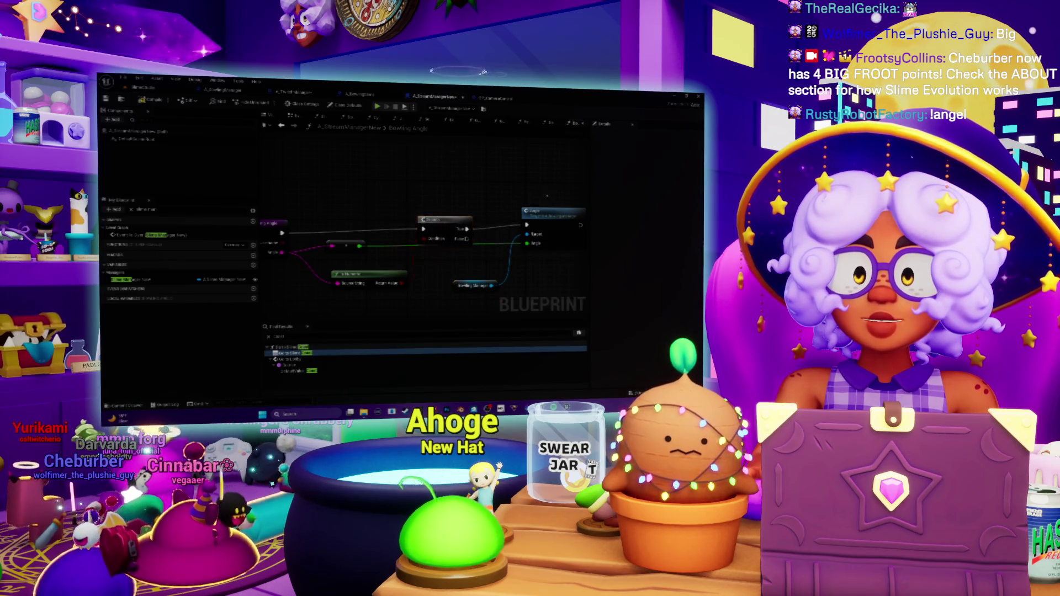
mouse_move(549, 211)
left_mouse_down()
mouse_move(515, 208)
mouse_move(599, 215)
mouse_move(513, 208)
left_mouse_up()
left_click(377, 253)
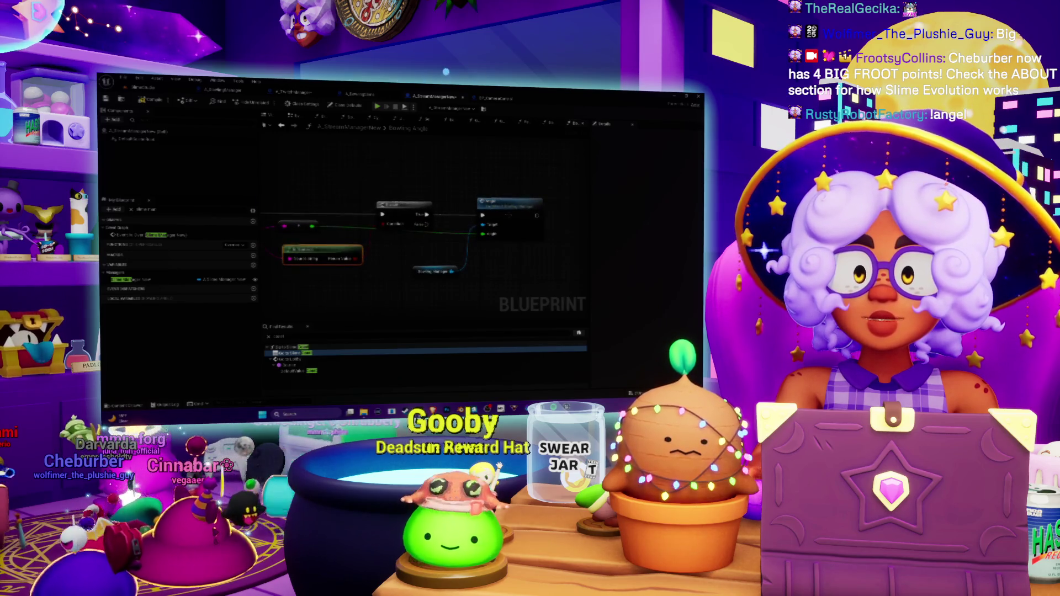
Place the Format macro in A_BowlingManager's EventGraph and connect the red event's exec pin to it.
double_click(514, 208)
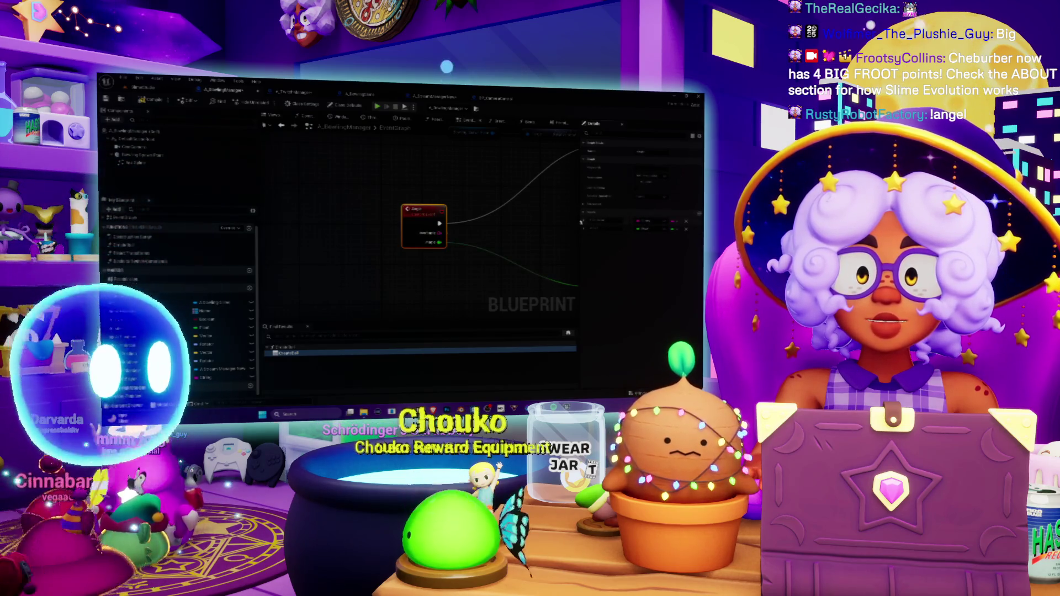
left_click_drag(499, 217, 375, 237)
scroll(375, 236, "down", 2)
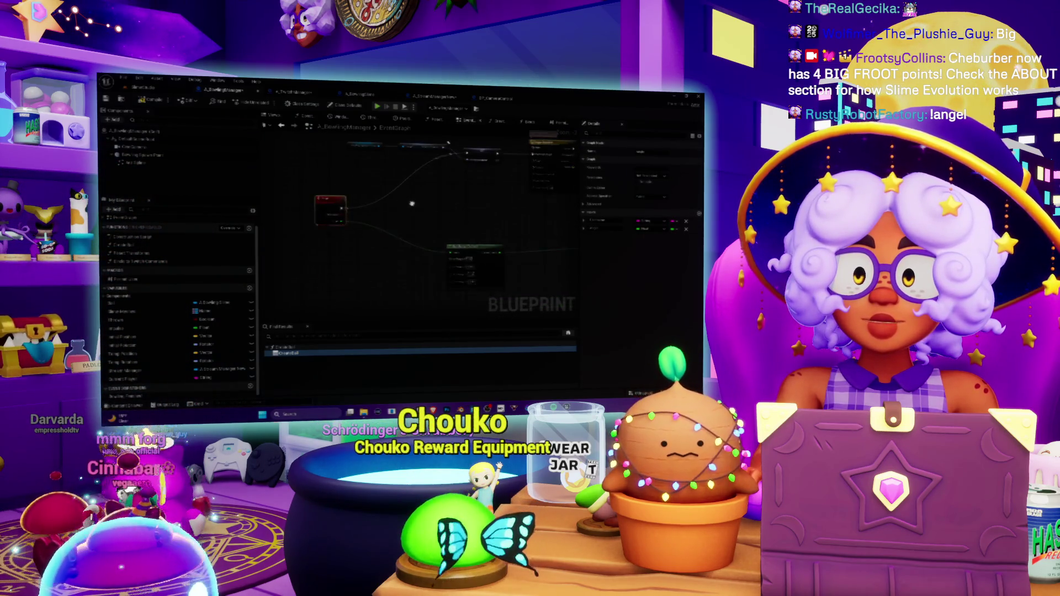
mouse_move(399, 189)
left_mouse_down()
mouse_move(430, 224)
mouse_move(632, 213)
left_mouse_up()
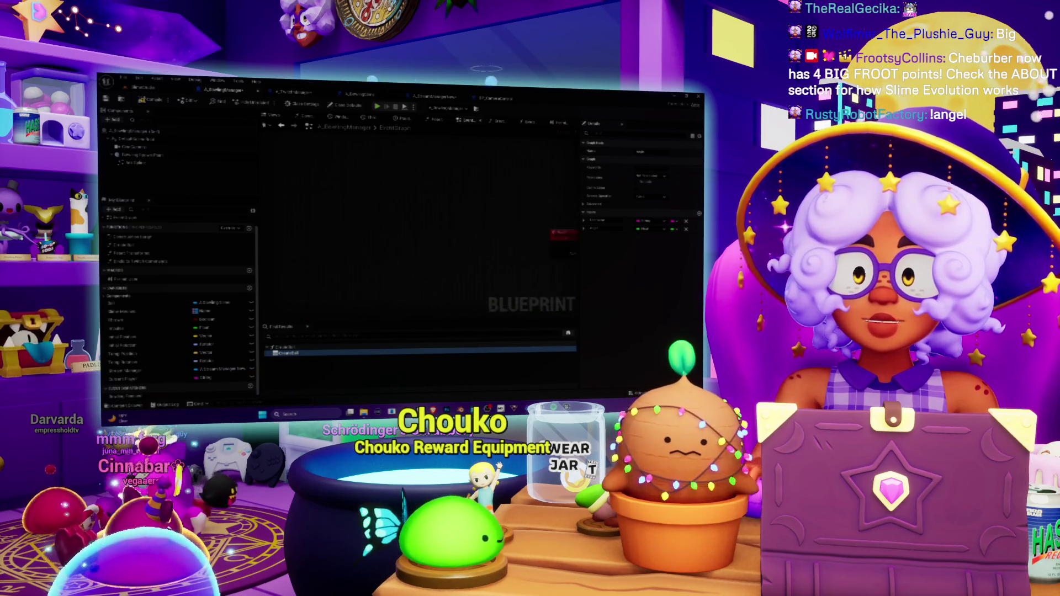
scroll(468, 274, "up", 3)
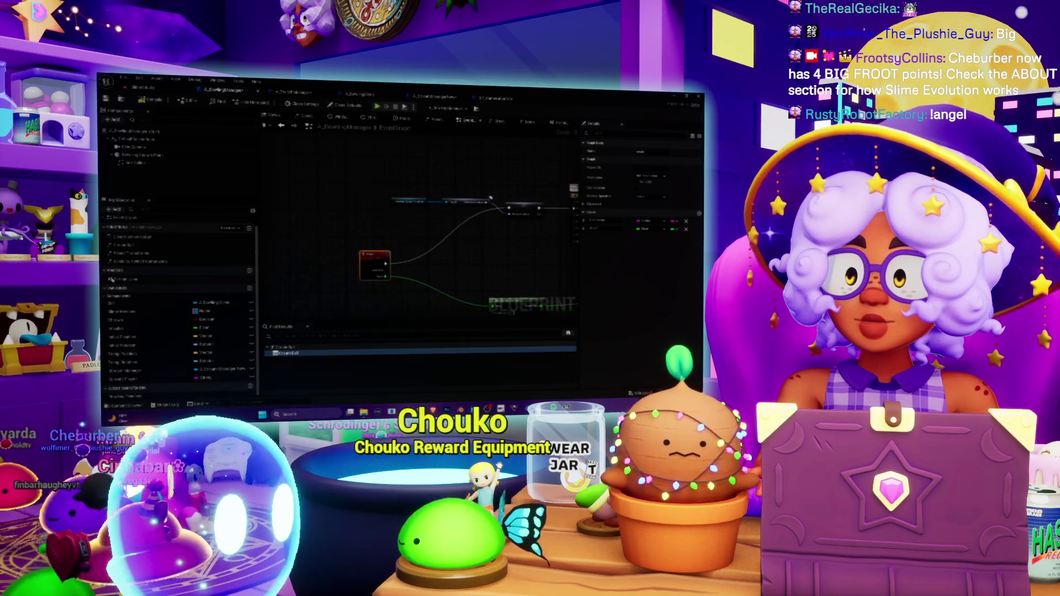
double_click(127, 279)
scroll(429, 269, "up", 1)
mouse_move(127, 279)
left_mouse_down()
mouse_move(429, 265)
mouse_move(429, 279)
left_mouse_up()
mouse_move(369, 263)
left_mouse_down()
mouse_move(428, 270)
mouse_move(364, 232)
mouse_move(382, 216)
left_mouse_up()
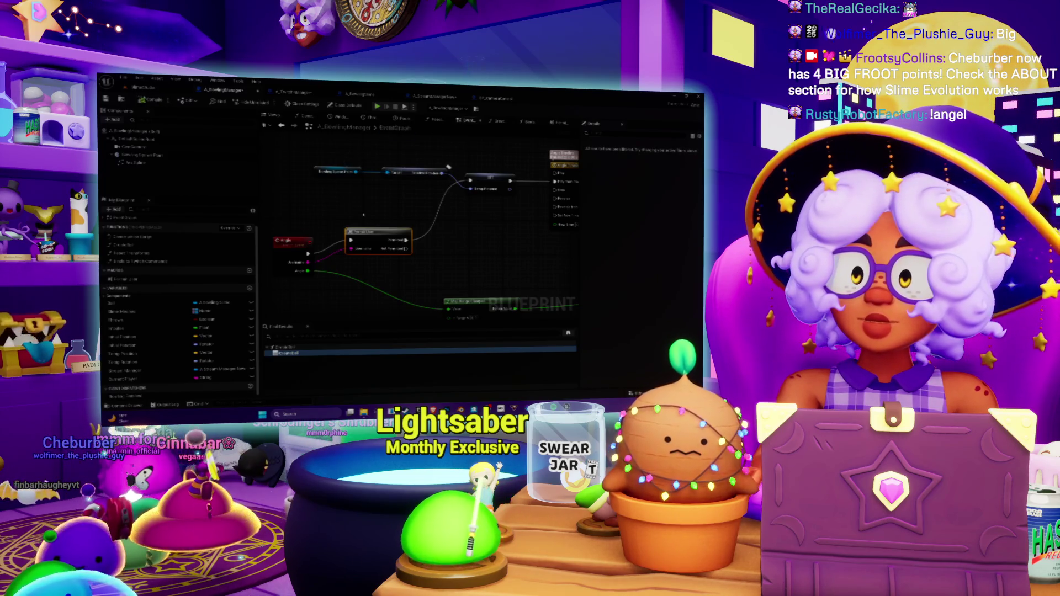
left_click_drag(363, 214, 402, 214)
left_click(149, 88)
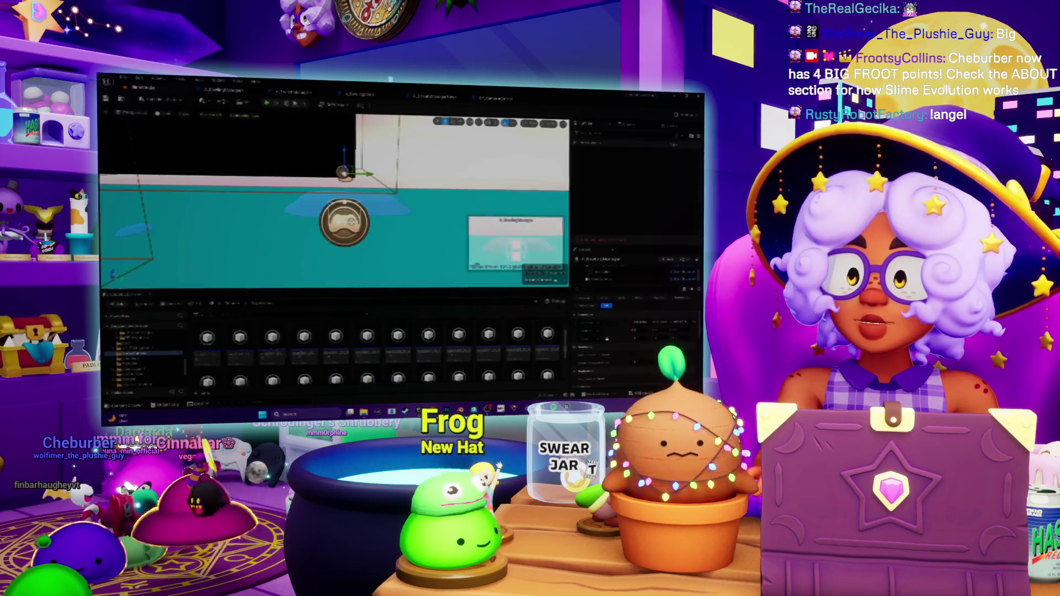
Save all modified packages, check the A_TwitchManager graph, and return to the bowling level.
key("ctrl+s")
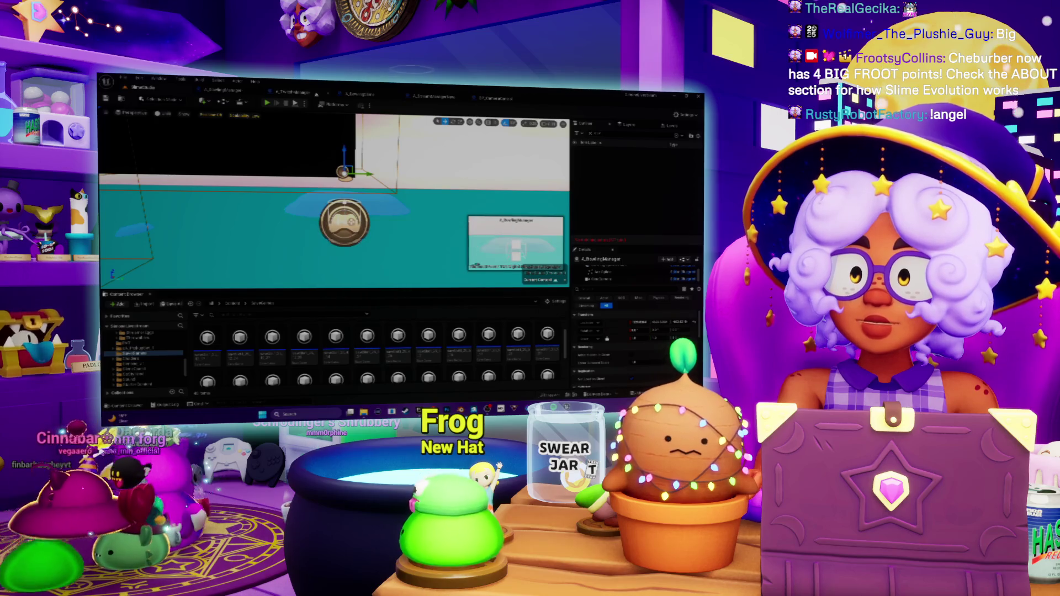
left_click(298, 93)
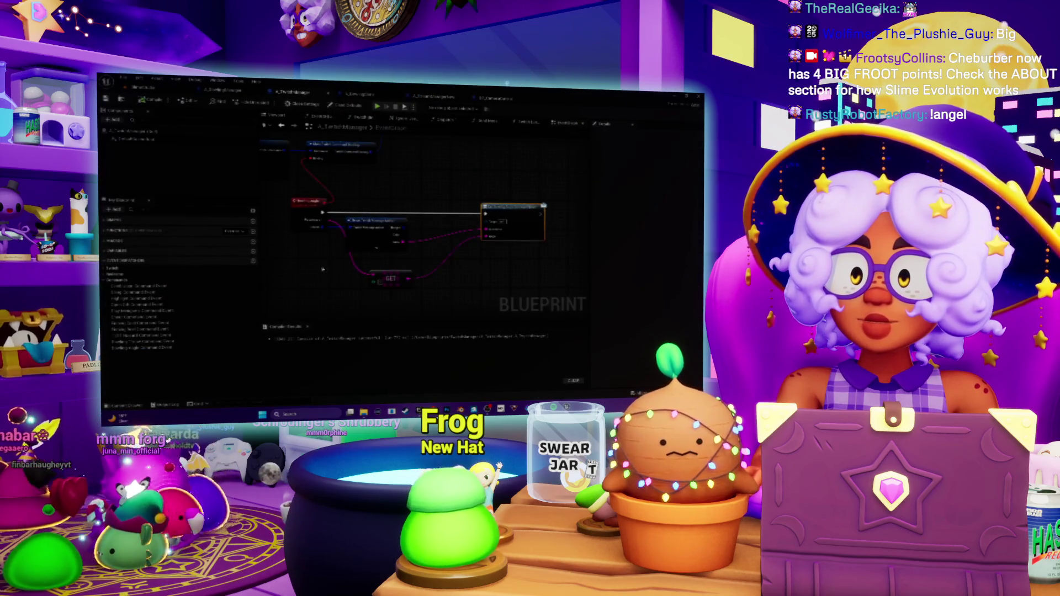
scroll(322, 270, "down", 3)
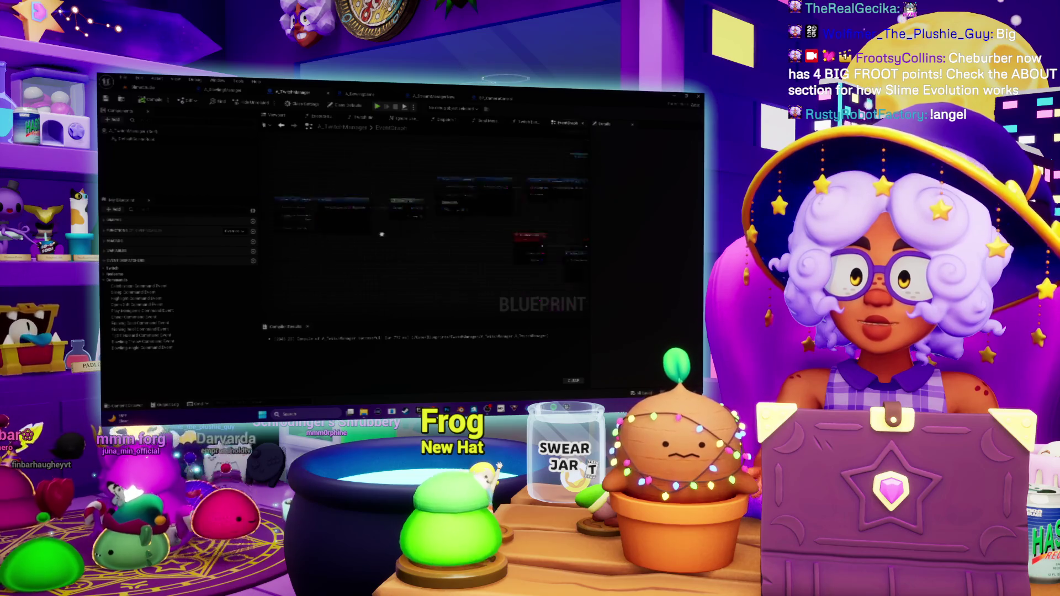
scroll(382, 234, "up", 3)
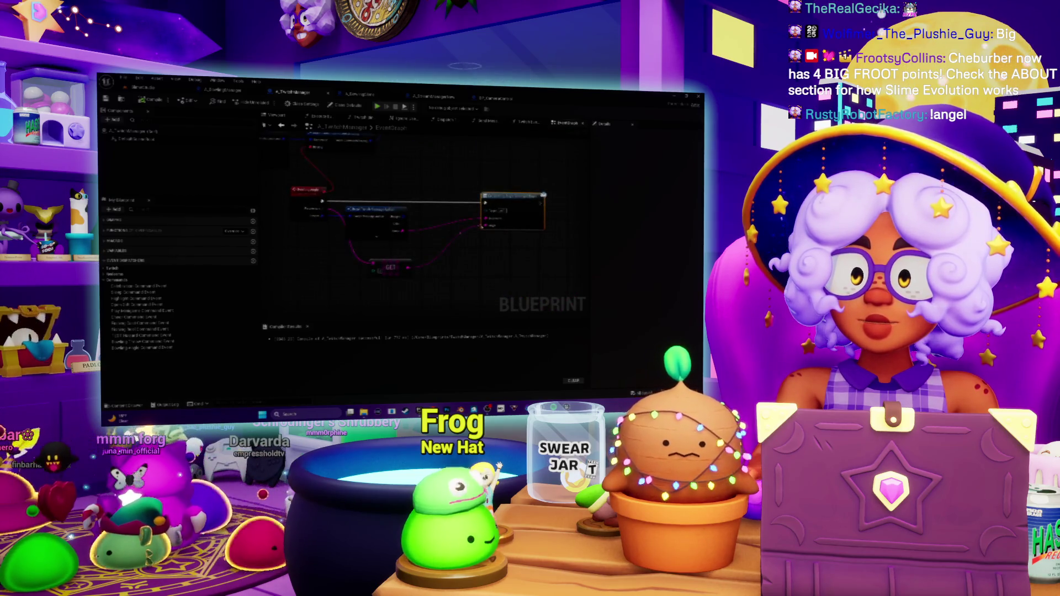
left_click(158, 91)
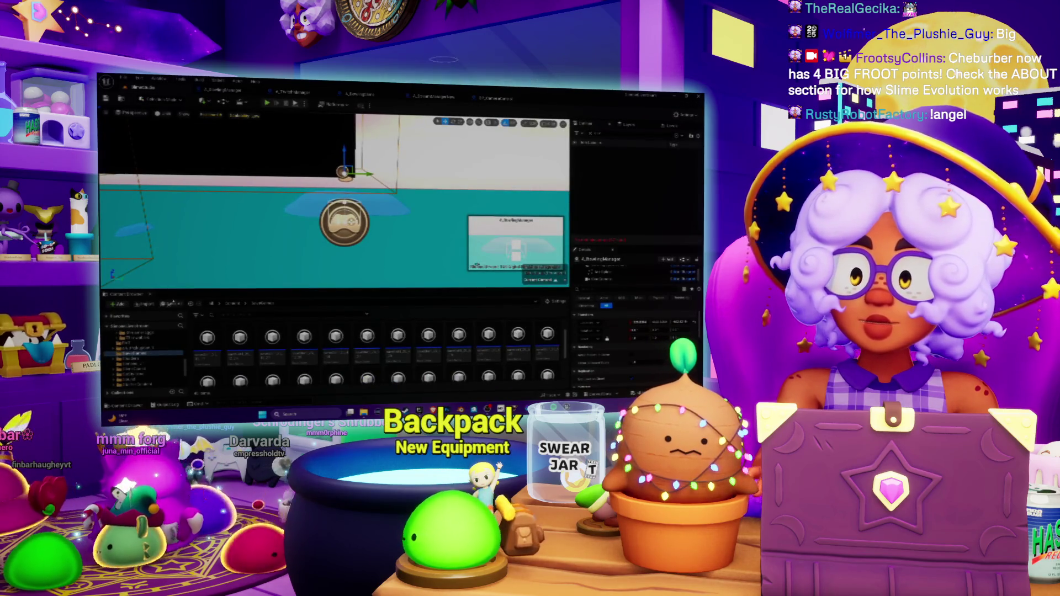
left_click(266, 104)
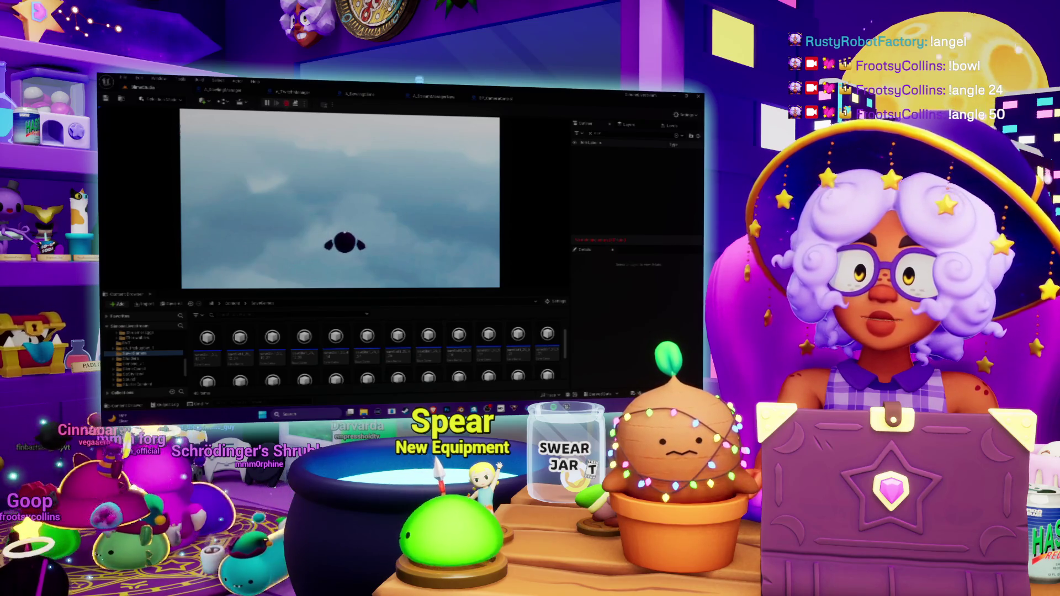
Stop the play session, review the A_TwitchManager event graph, and switch to Spotify.
key("Escape")
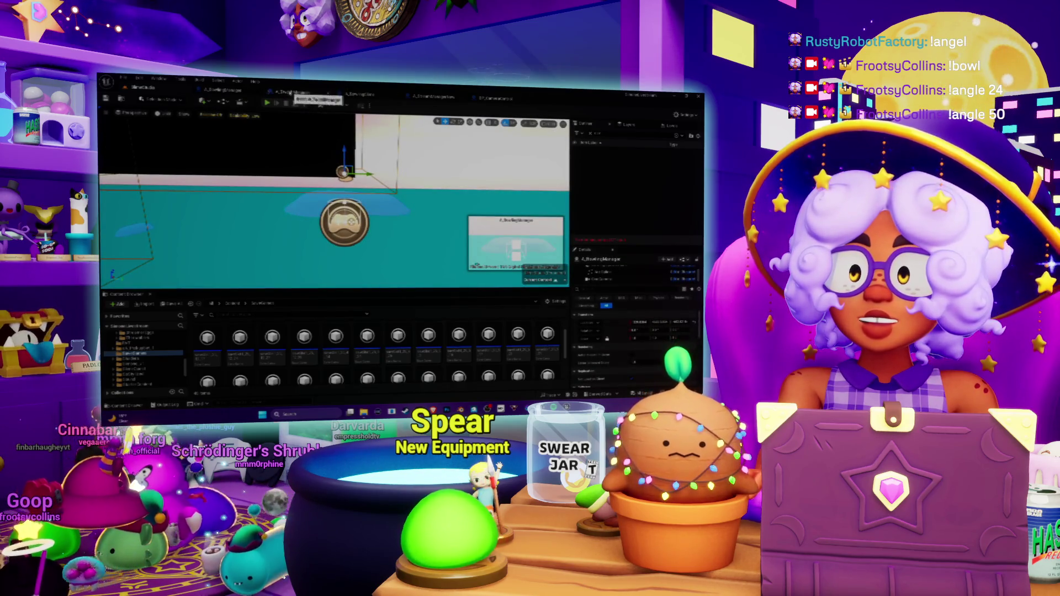
left_click(295, 92)
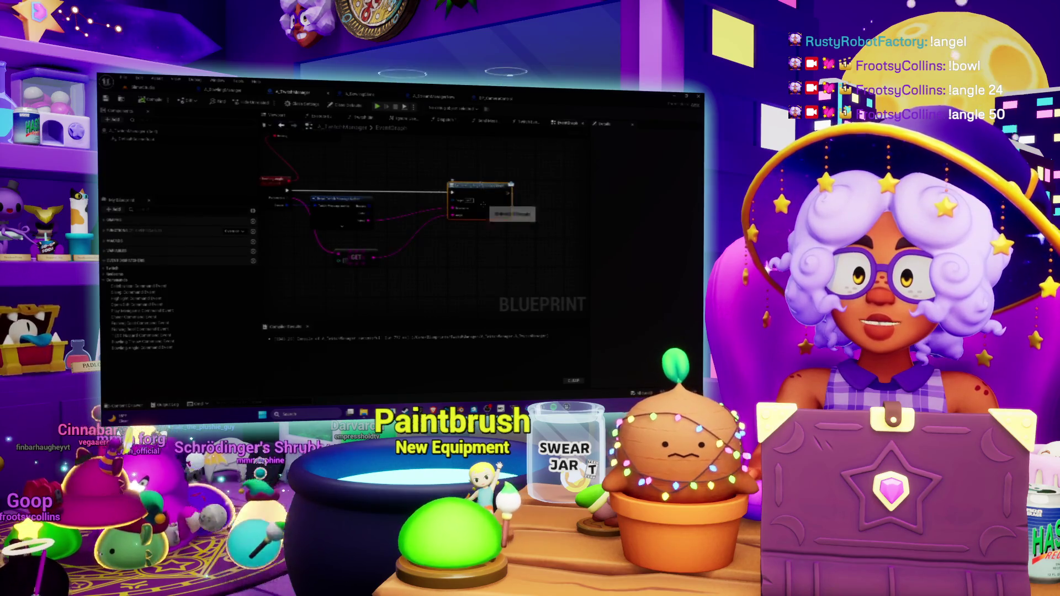
scroll(415, 215, "down", 3)
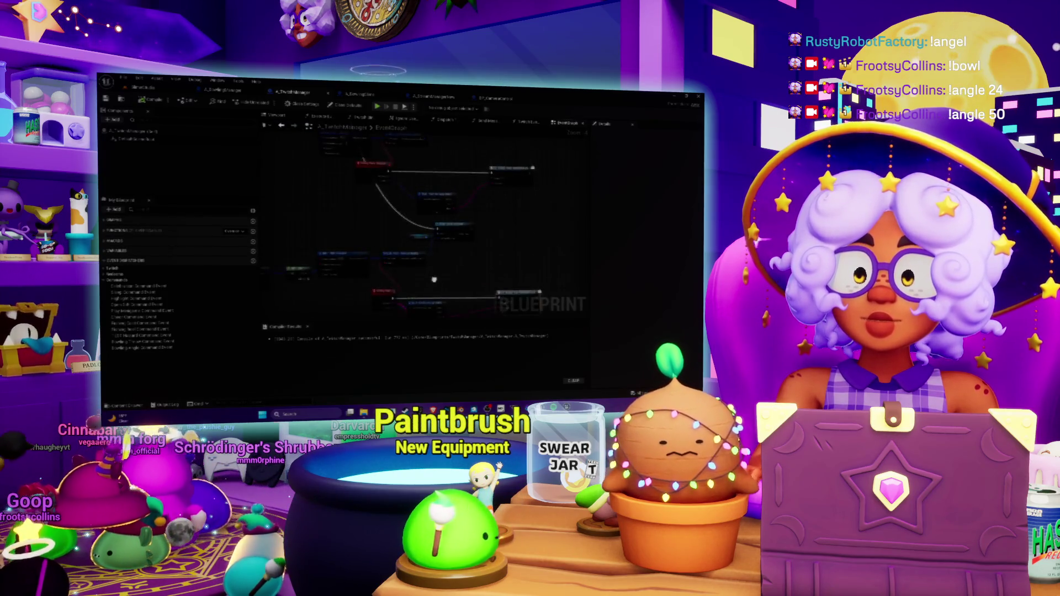
scroll(415, 216, "up", 2)
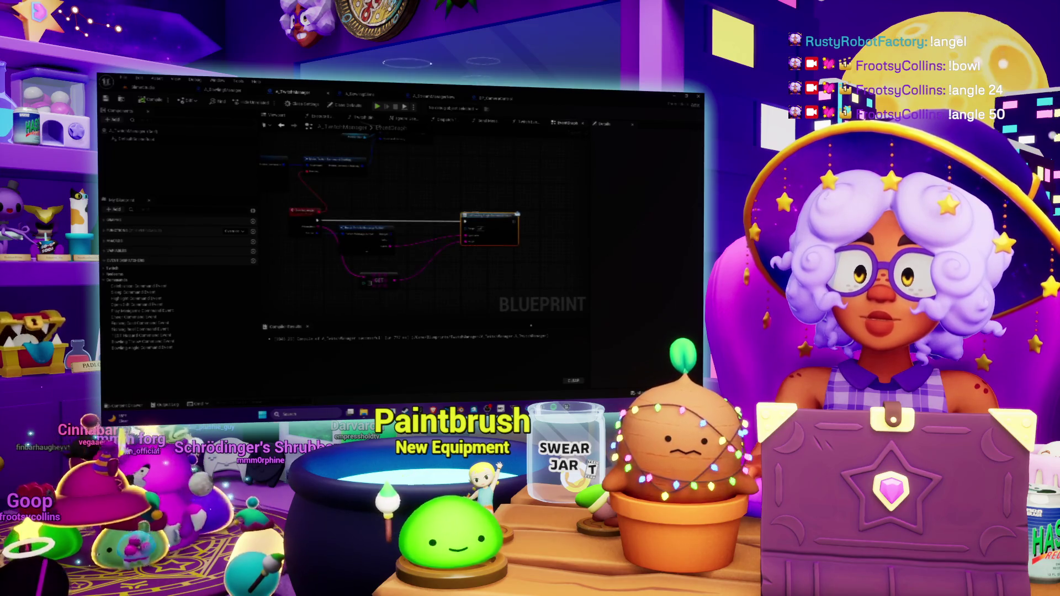
key("alt+Tab")
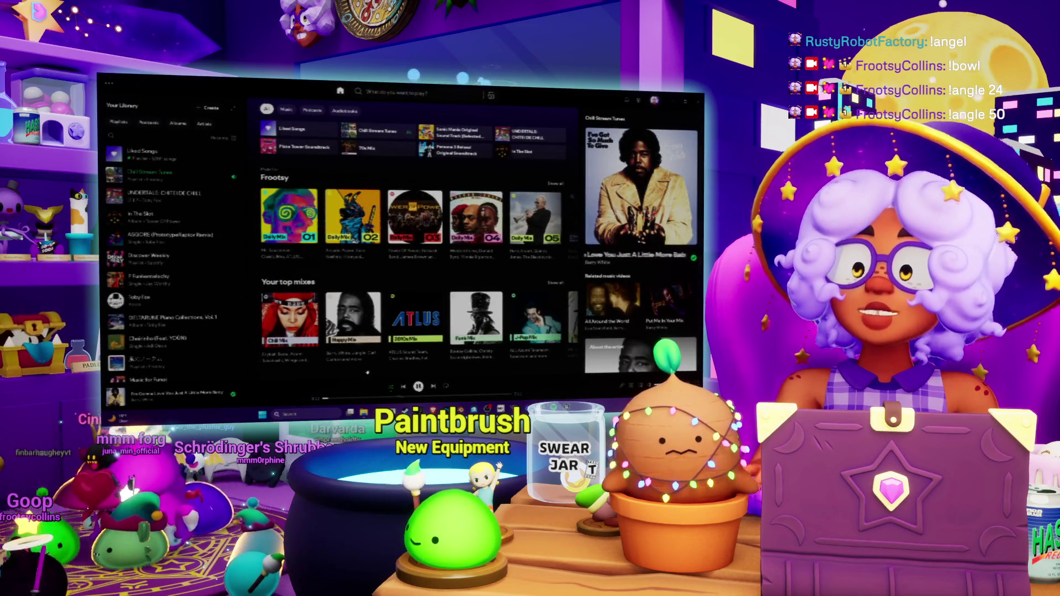
Remove the playing song from Chill Stream Tunes and skip ahead to LA 14.
left_click(233, 396)
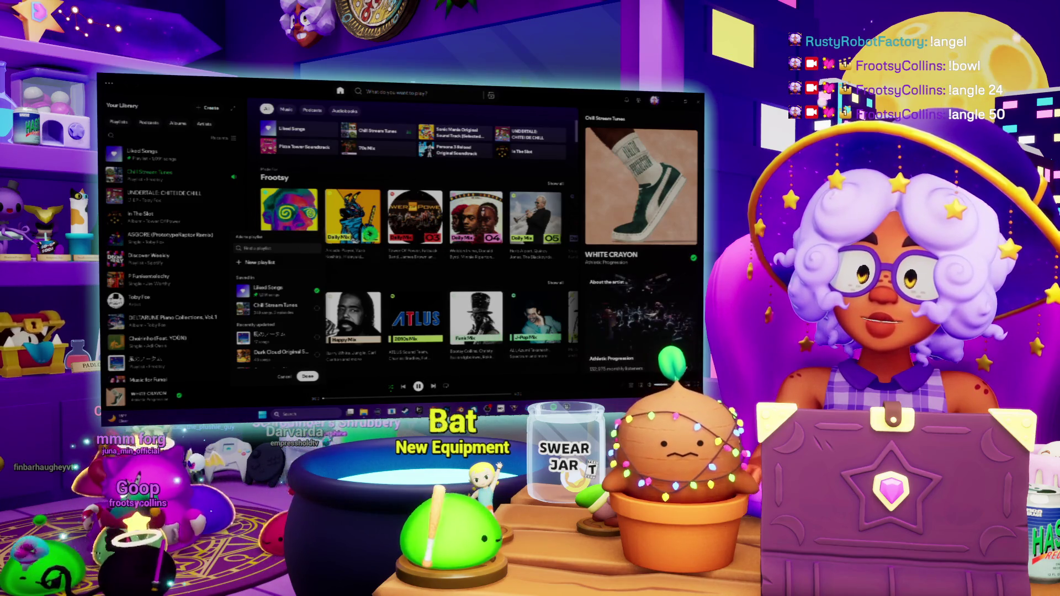
left_click(309, 377)
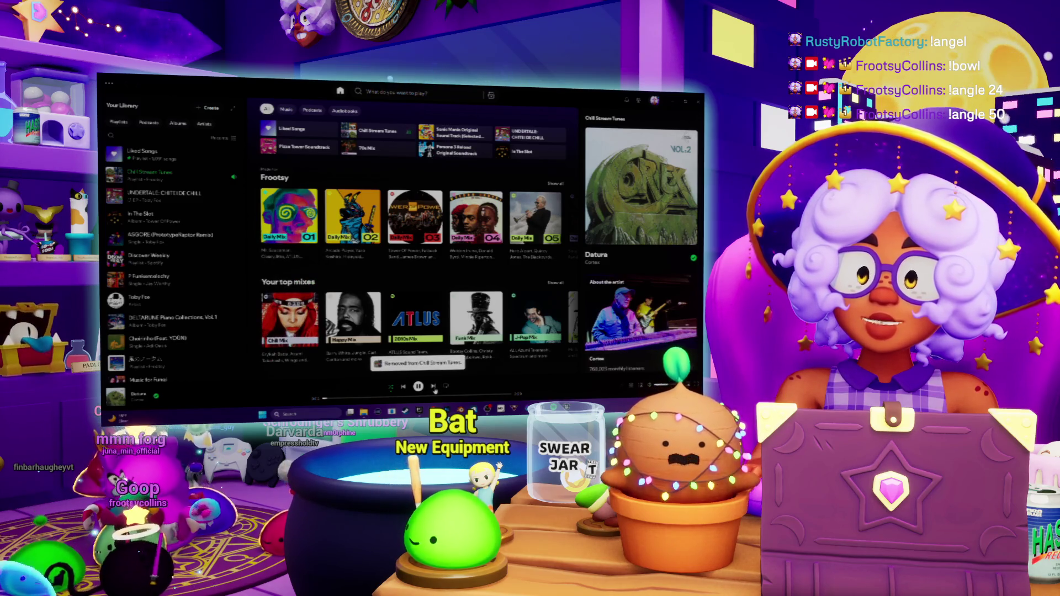
left_click(434, 388)
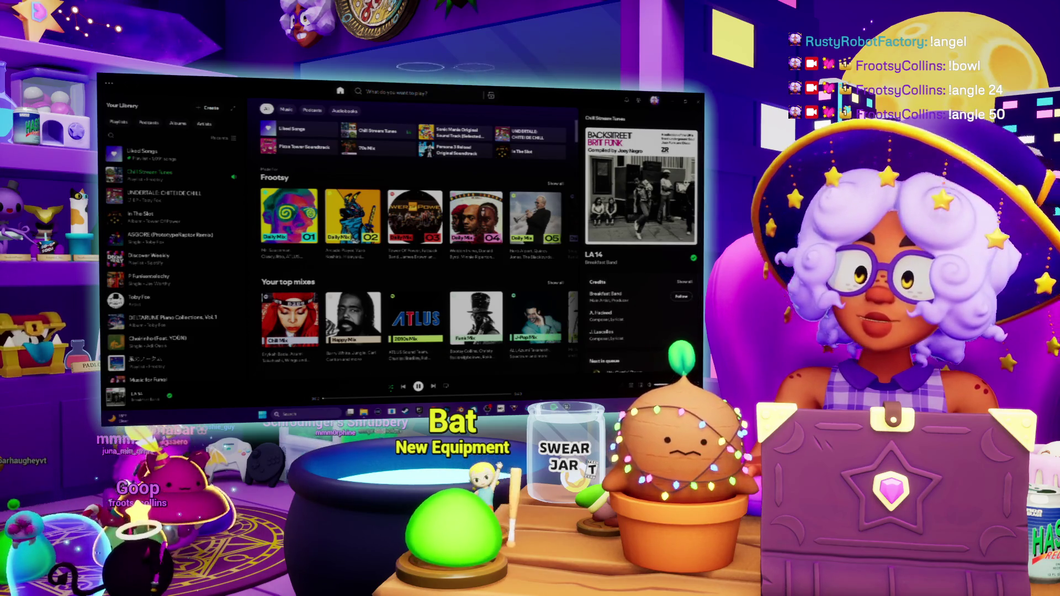
key("alt+Tab")
key("alt+Tab")
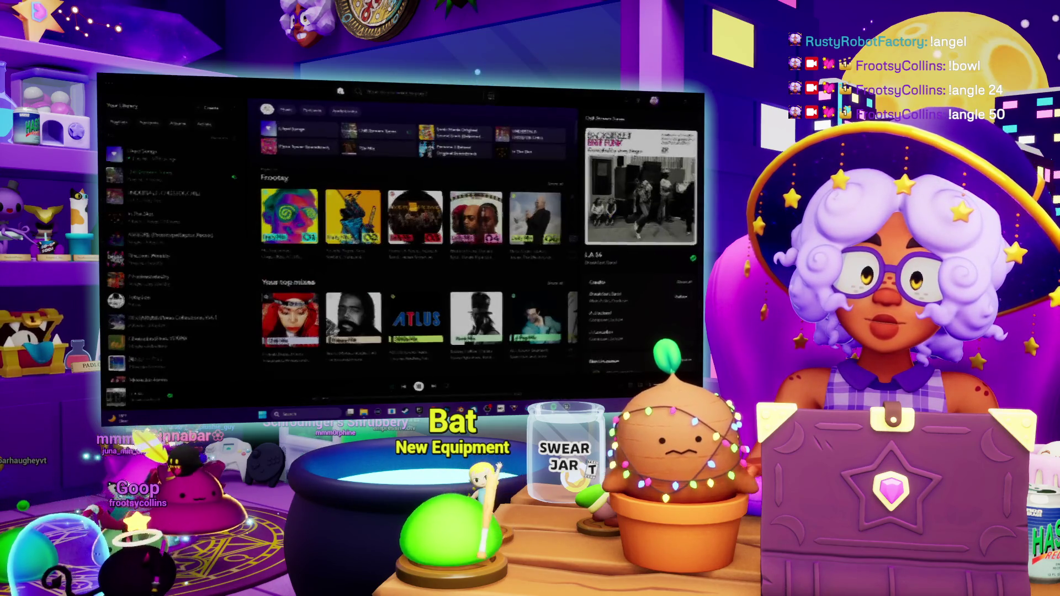
key("alt+Tab")
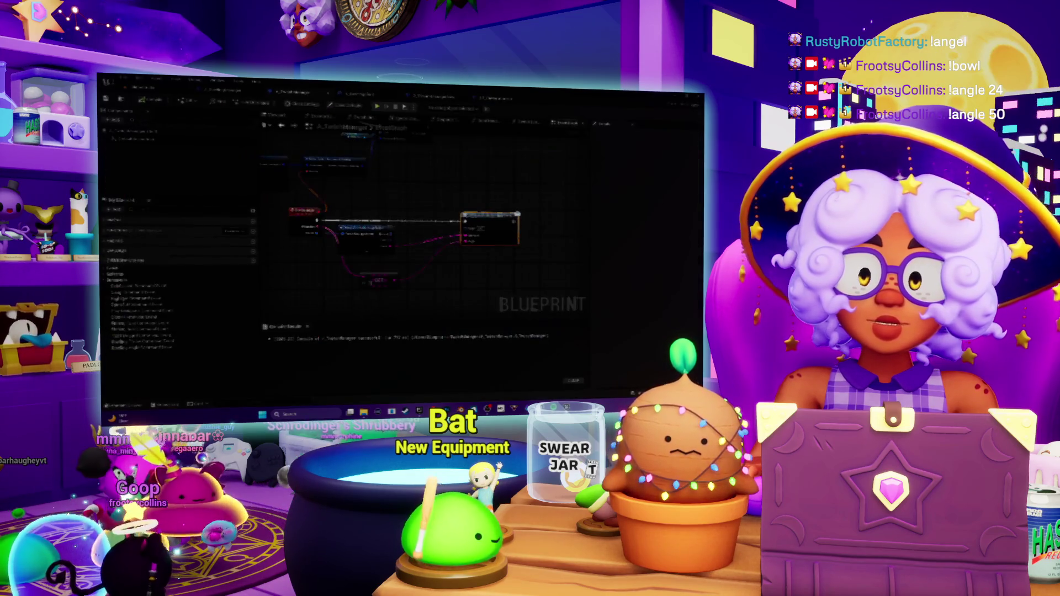
Pan around the A_TwitchManager event graph, then open the bowling manager Blueprint.
left_click_drag(452, 291, 426, 282)
left_click_drag(421, 203, 474, 211)
left_click_drag(470, 271, 470, 301)
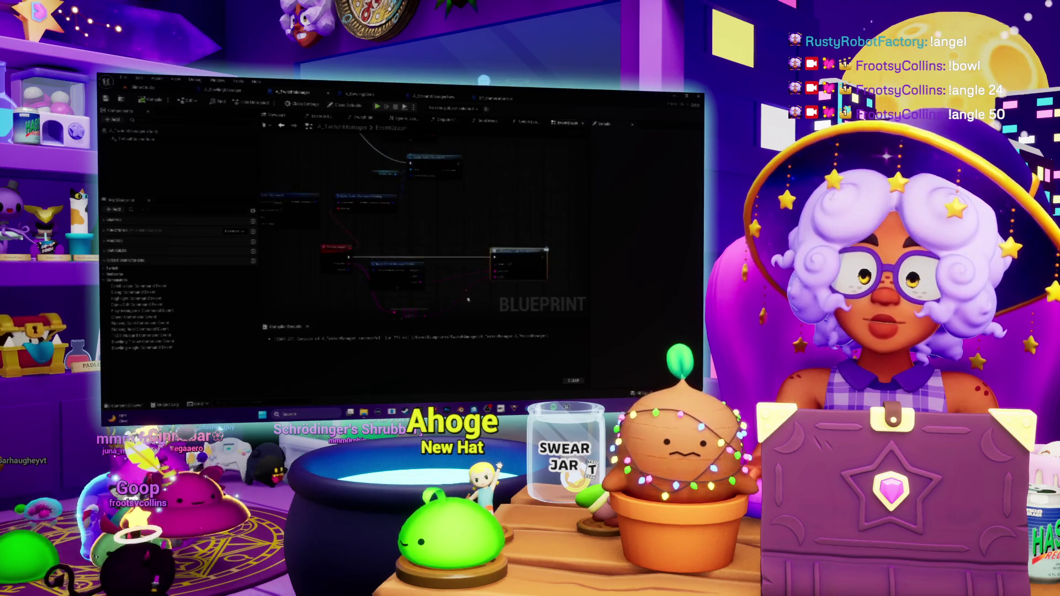
left_click_drag(466, 197, 467, 166)
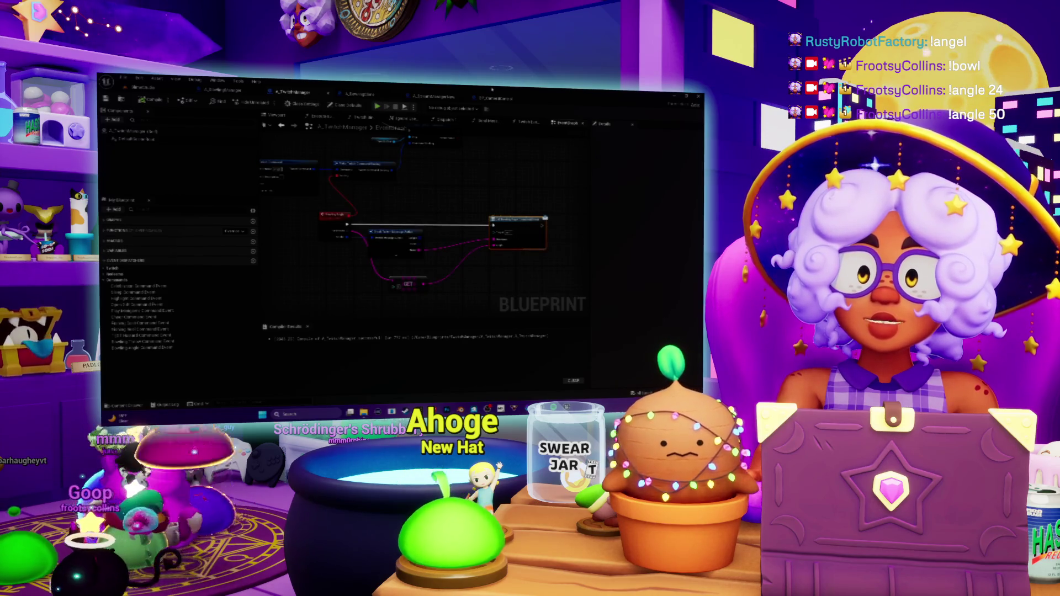
left_click(432, 97)
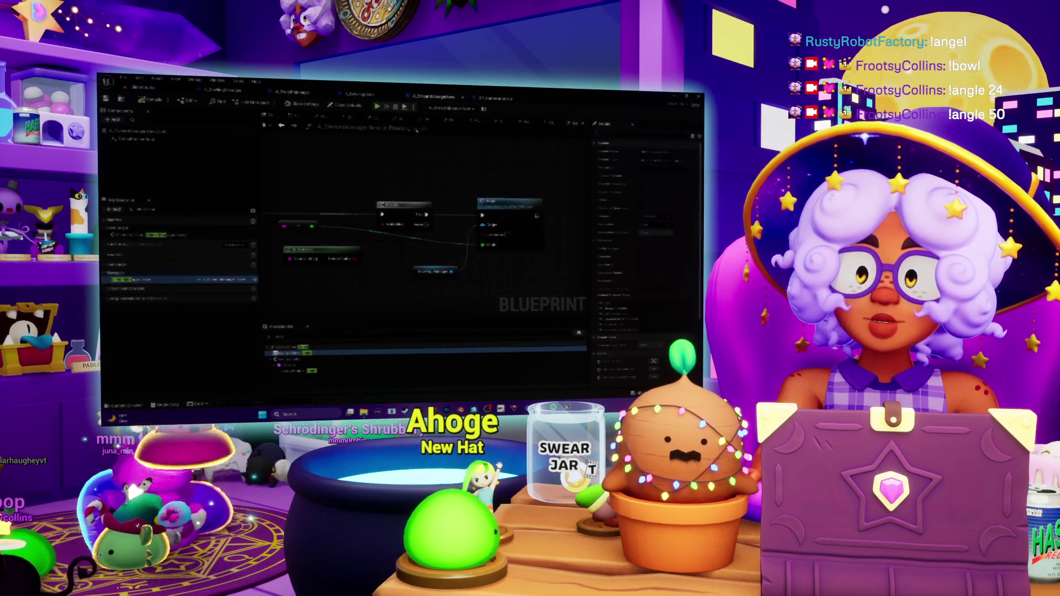
View the bowling manager's Bind to Twitch Events graph, then another of its graphs.
left_click(450, 121)
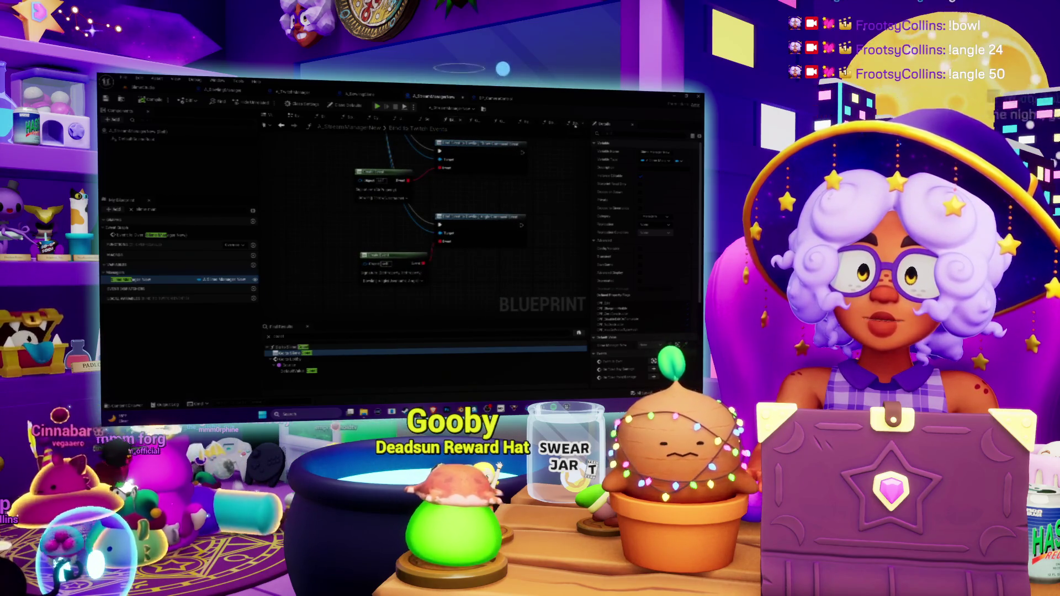
left_click(576, 123)
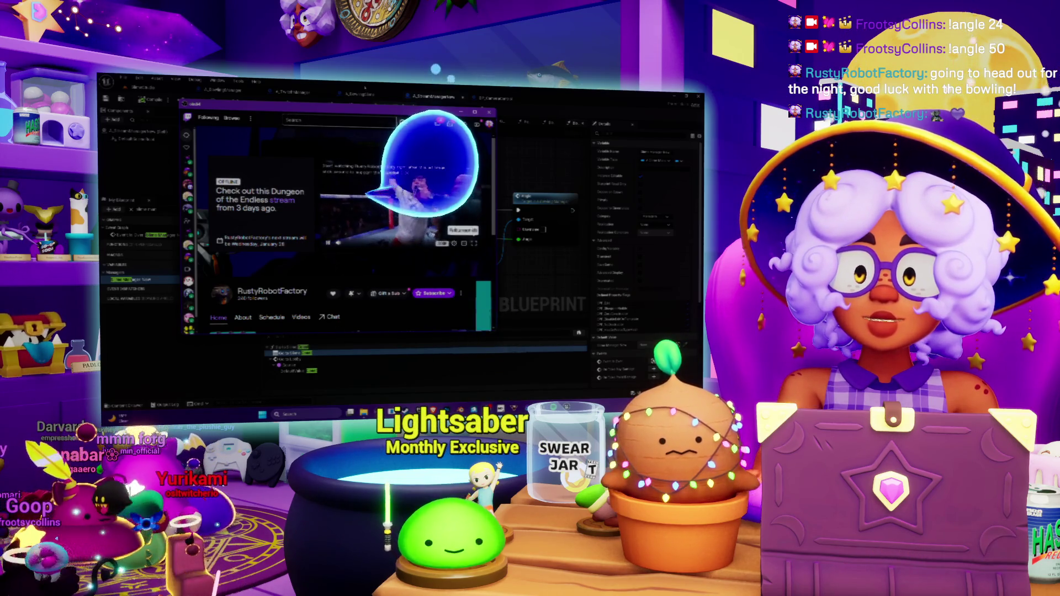
Play one of the channel's Twitch clips in an enlarged player, closing it when finished.
mouse_move(339, 244)
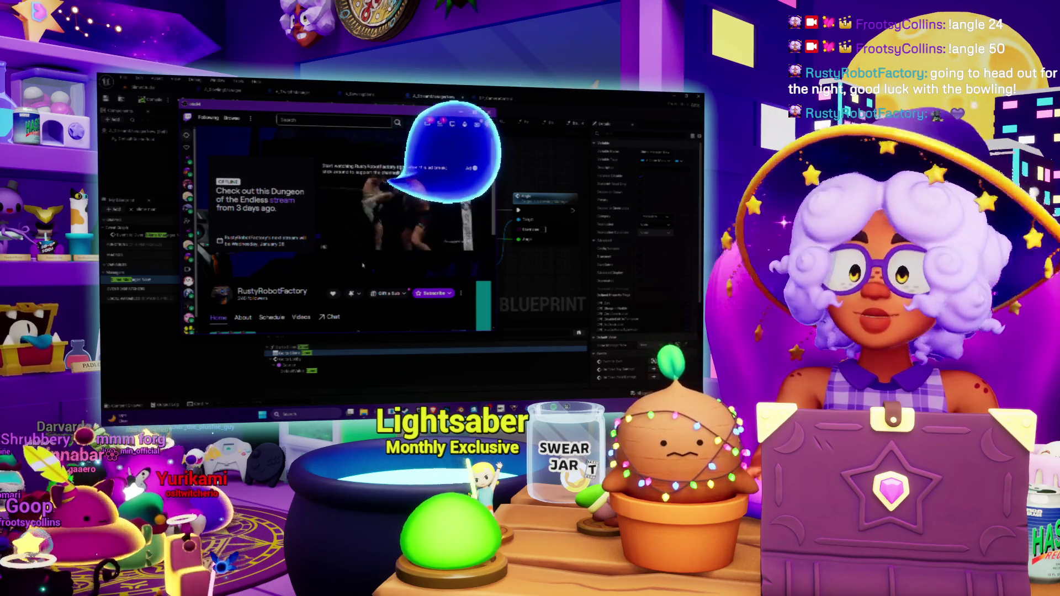
scroll(369, 268, "down", 3)
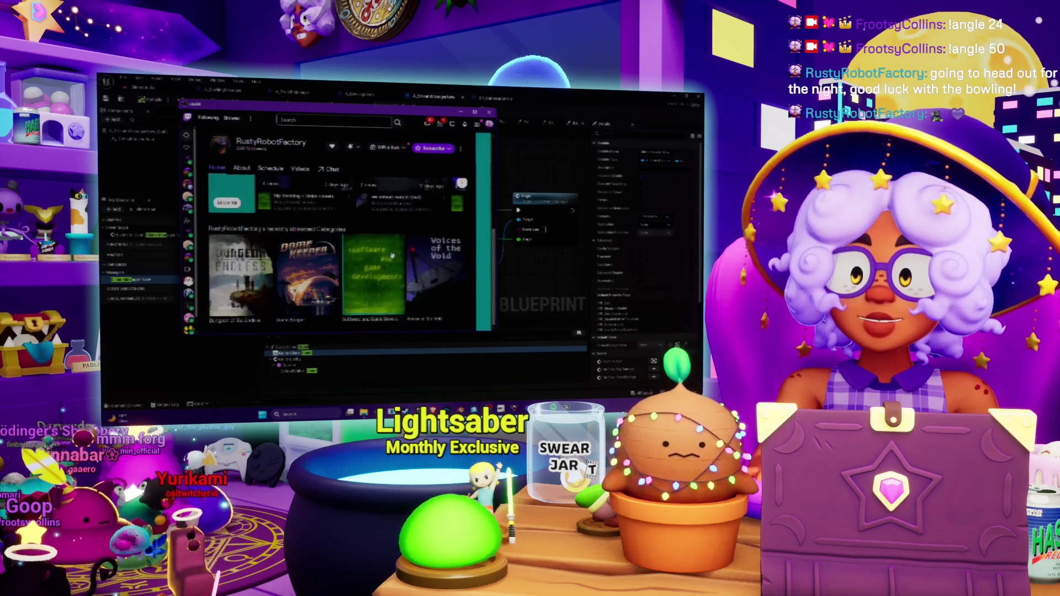
scroll(391, 255, "up", 3)
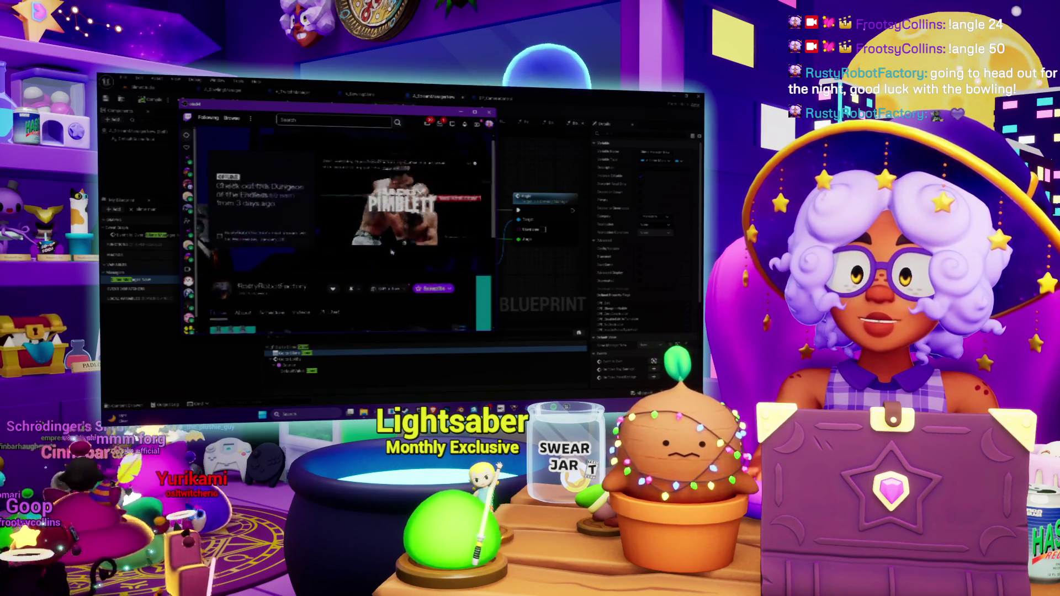
scroll(391, 251, "down", 3)
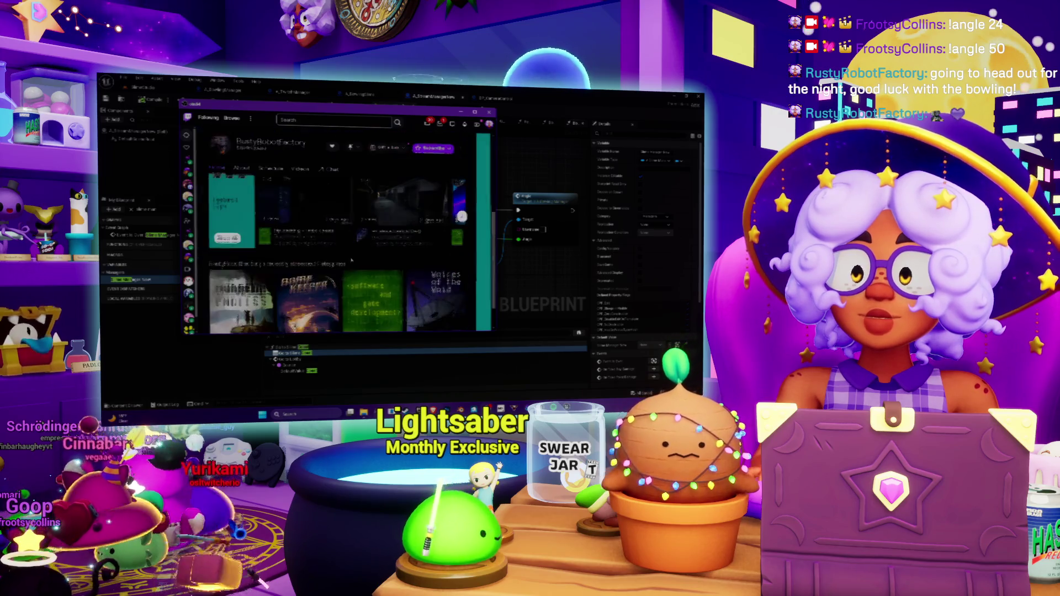
left_click(298, 210)
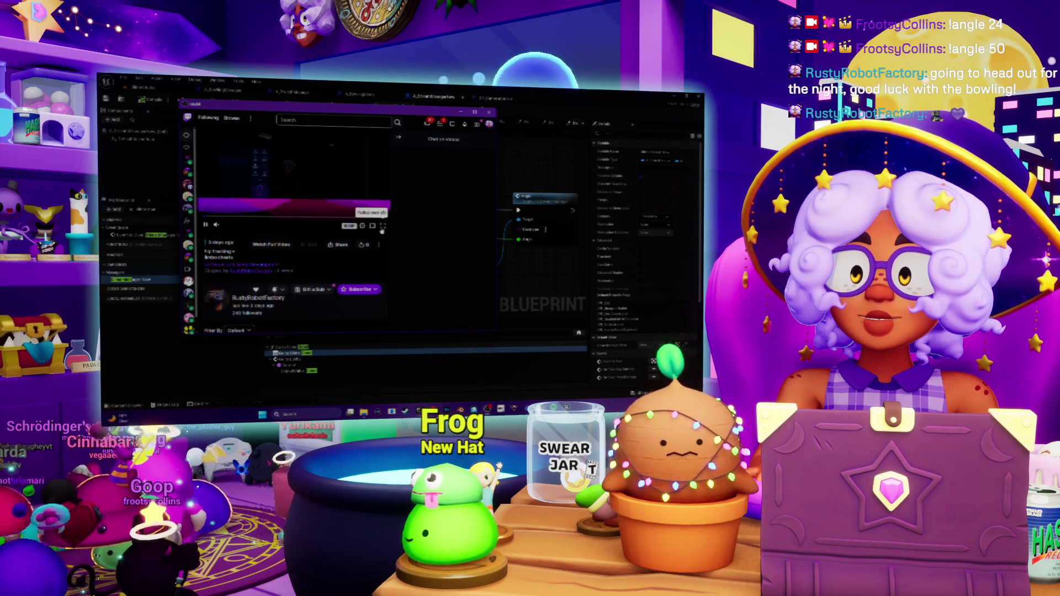
mouse_move(495, 331)
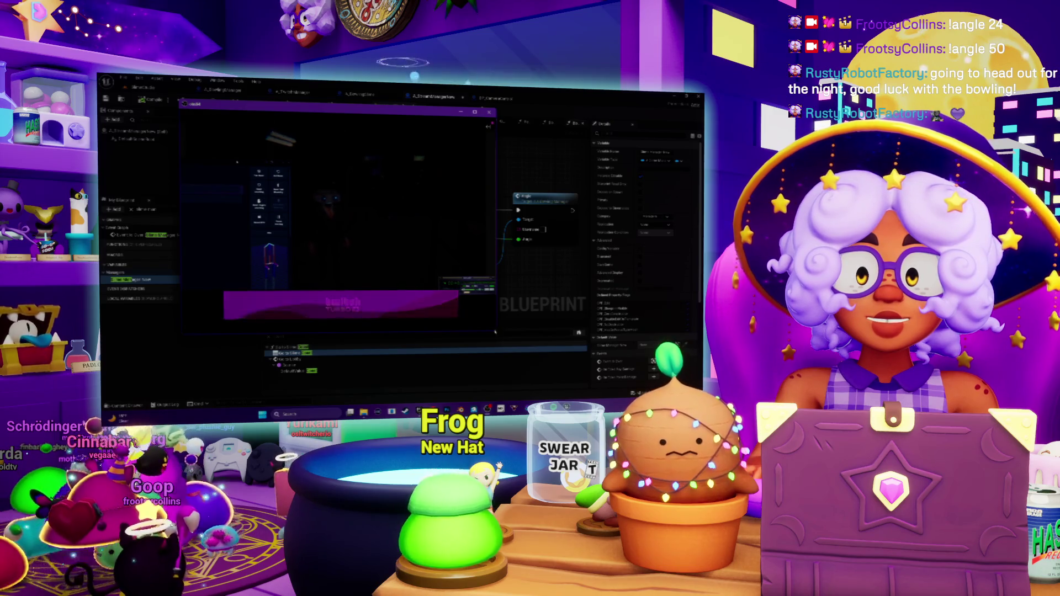
left_click_drag(496, 331, 611, 393)
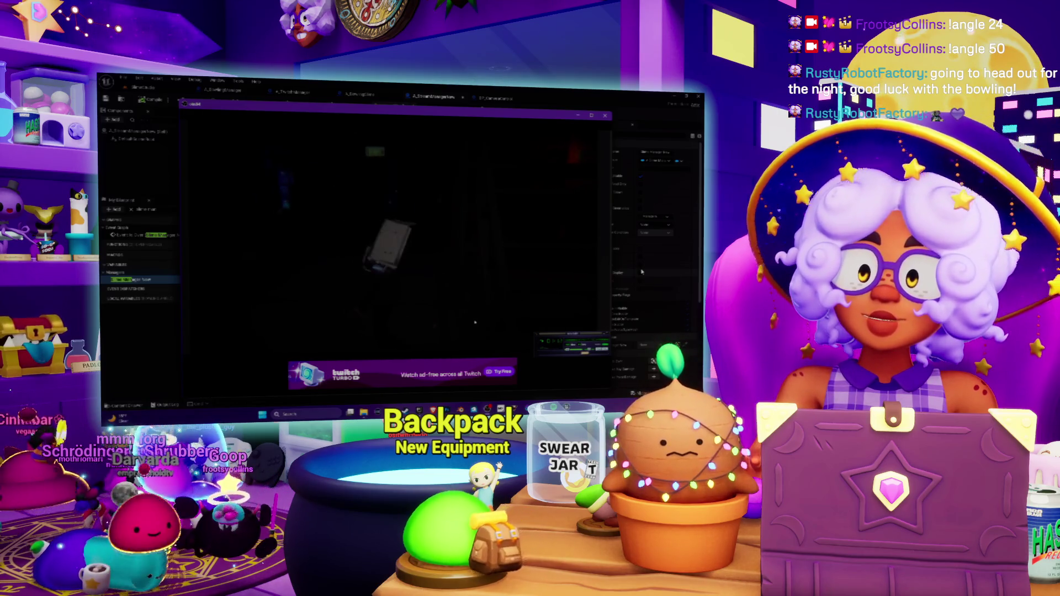
left_click(605, 116)
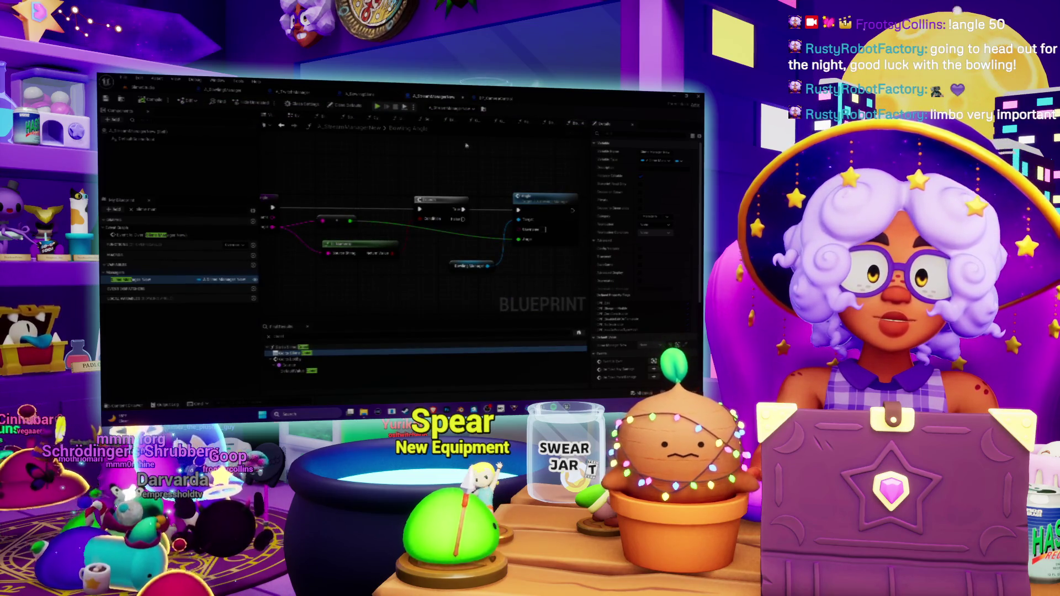
Return from the Blueprint graph to the level editor and bring up Save Content with Ctrl+Shift+S.
mouse_move(470, 241)
left_mouse_down()
mouse_move(547, 241)
mouse_move(481, 238)
left_mouse_up()
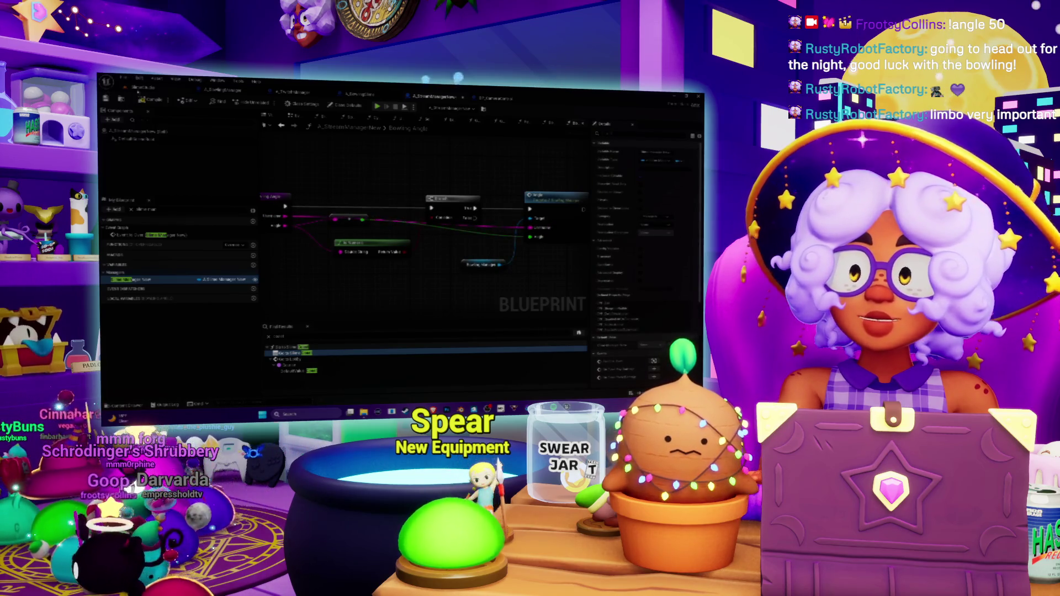
left_click(142, 88)
key("ctrl+shift+s")
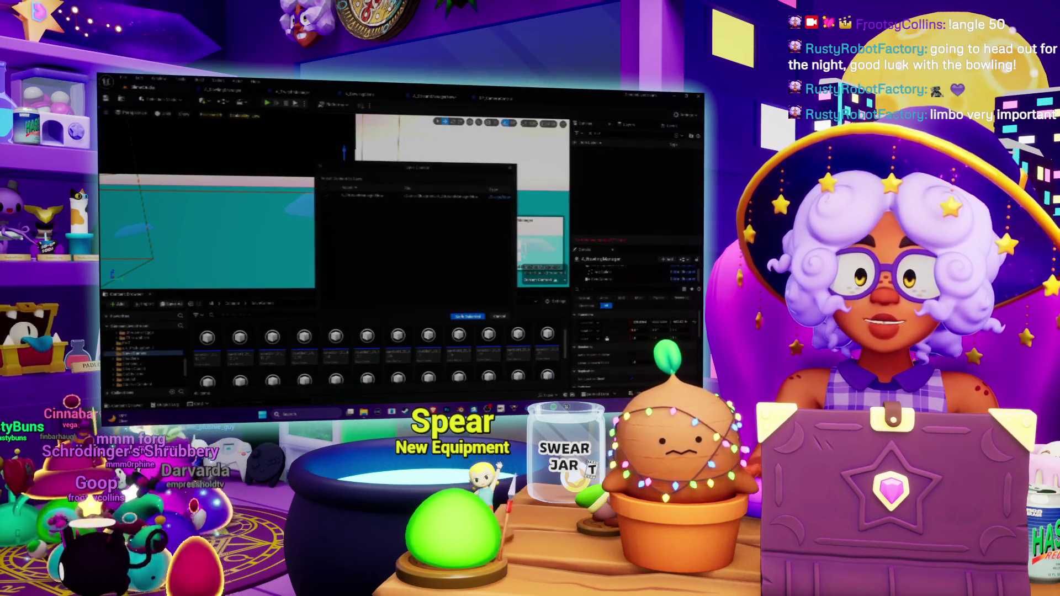
Save the selected content, play-test the bowling level, then switch to the A_BowlingGlass Blueprint.
key("Return")
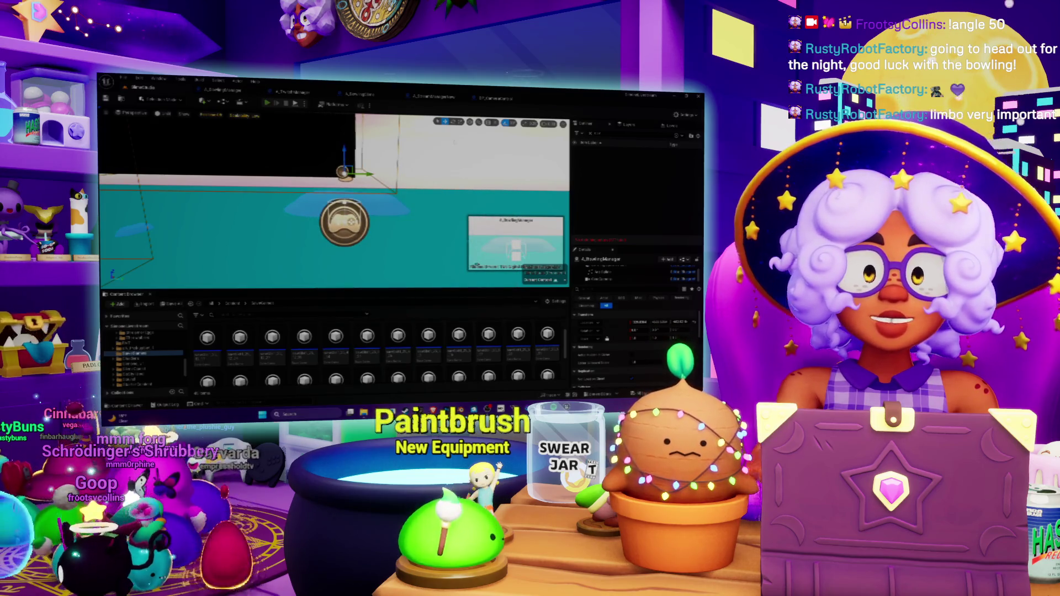
key("alt+p")
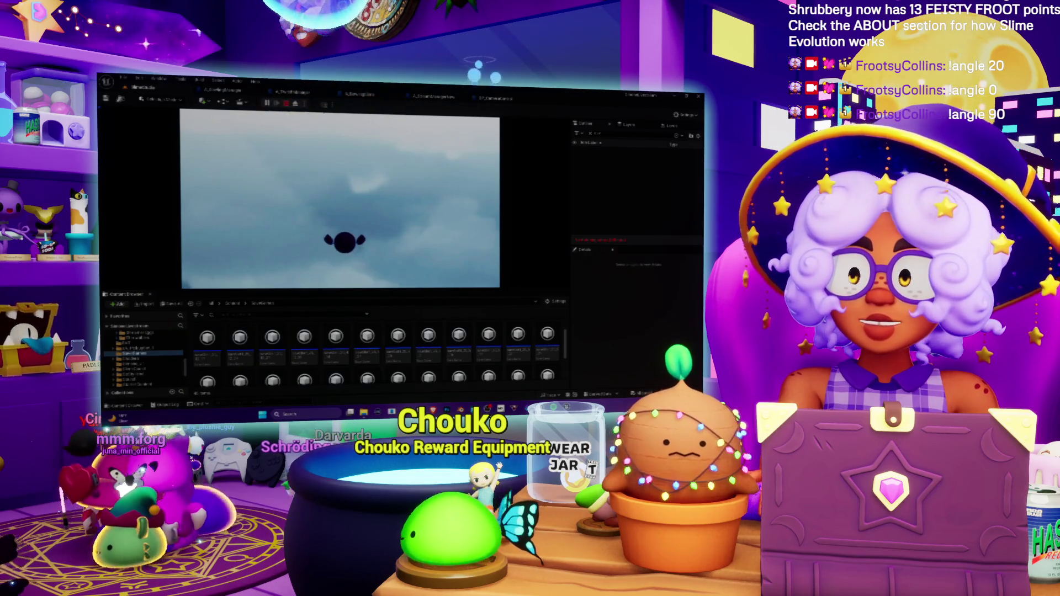
left_click(286, 105)
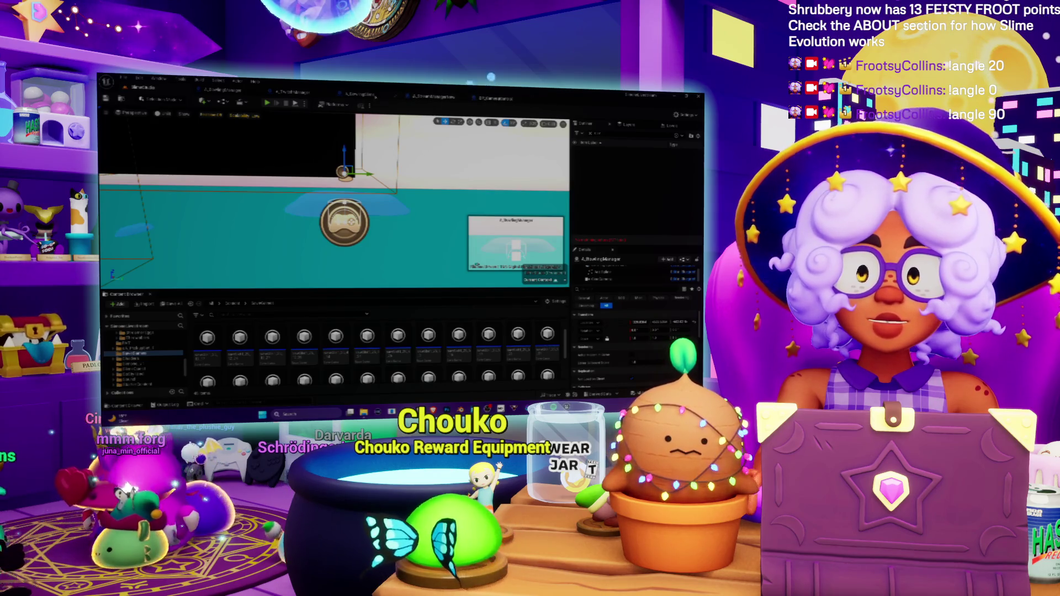
left_click(353, 95)
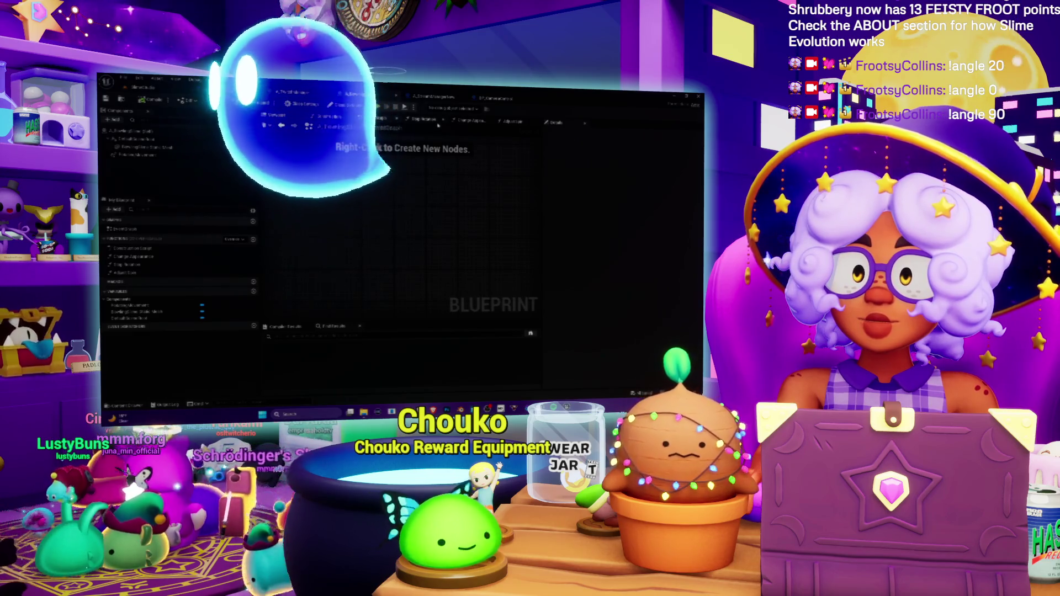
Switch to the A_BowlingManager event graph and select a node to view its Details.
left_click(221, 90)
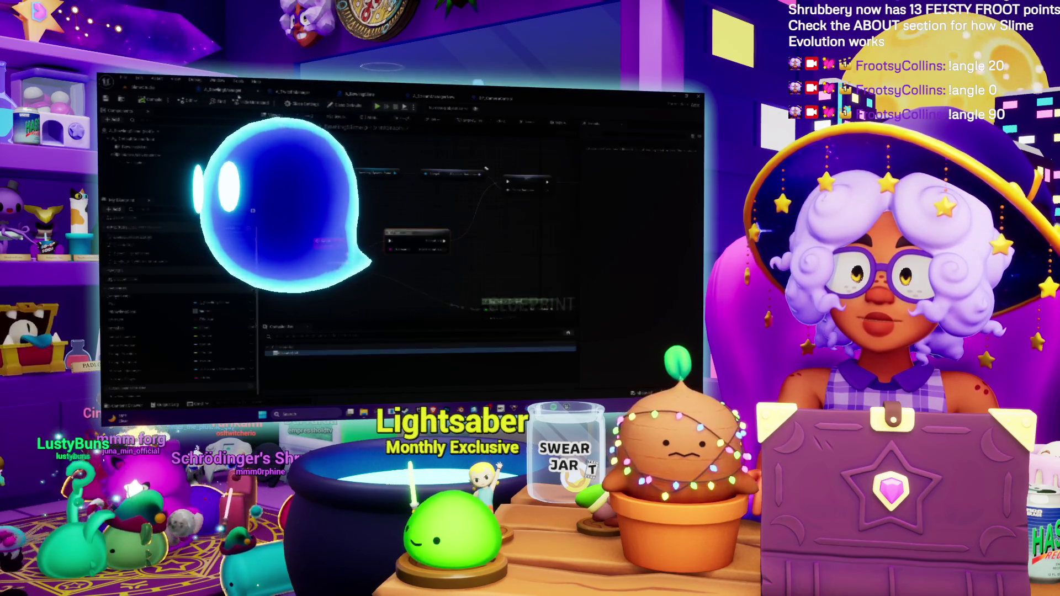
scroll(364, 159, "down", 2)
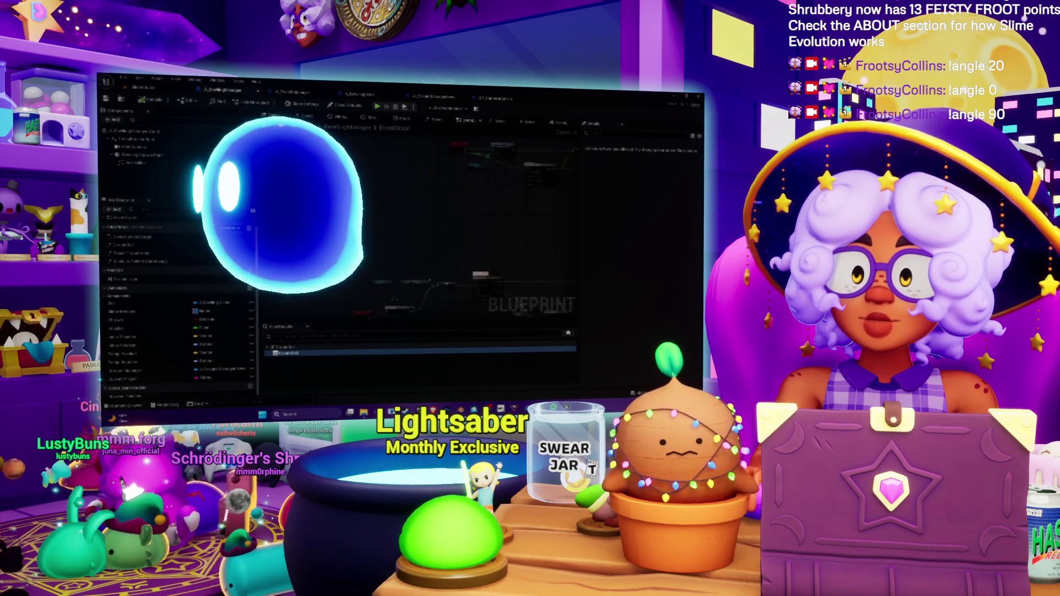
scroll(442, 220, "up", 2)
left_click(402, 214)
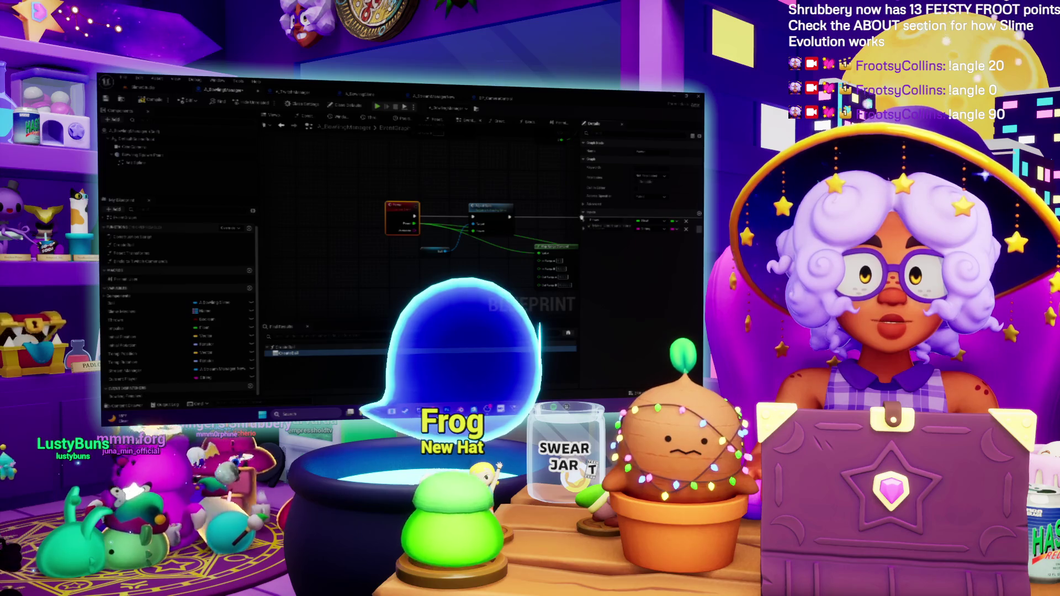
Move the red event node left and wire the macro's execution output to the blue node.
left_click_drag(442, 166, 401, 159)
mouse_move(362, 199)
left_mouse_down()
mouse_move(282, 198)
mouse_move(336, 193)
mouse_move(346, 207)
mouse_move(295, 210)
left_mouse_up()
left_click(127, 279)
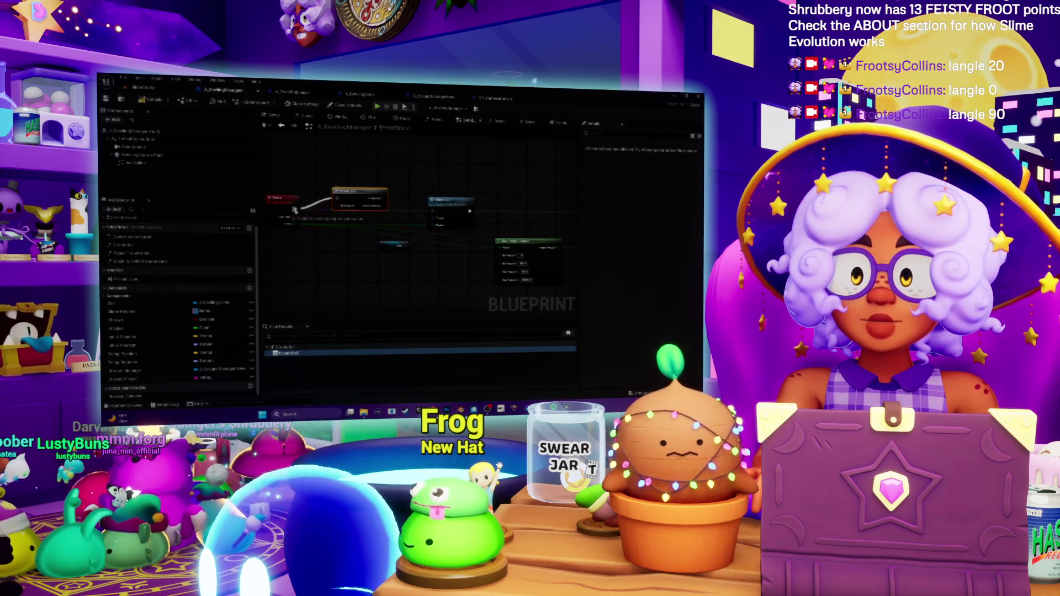
mouse_move(385, 199)
left_mouse_down()
mouse_move(432, 218)
mouse_move(363, 203)
left_mouse_up()
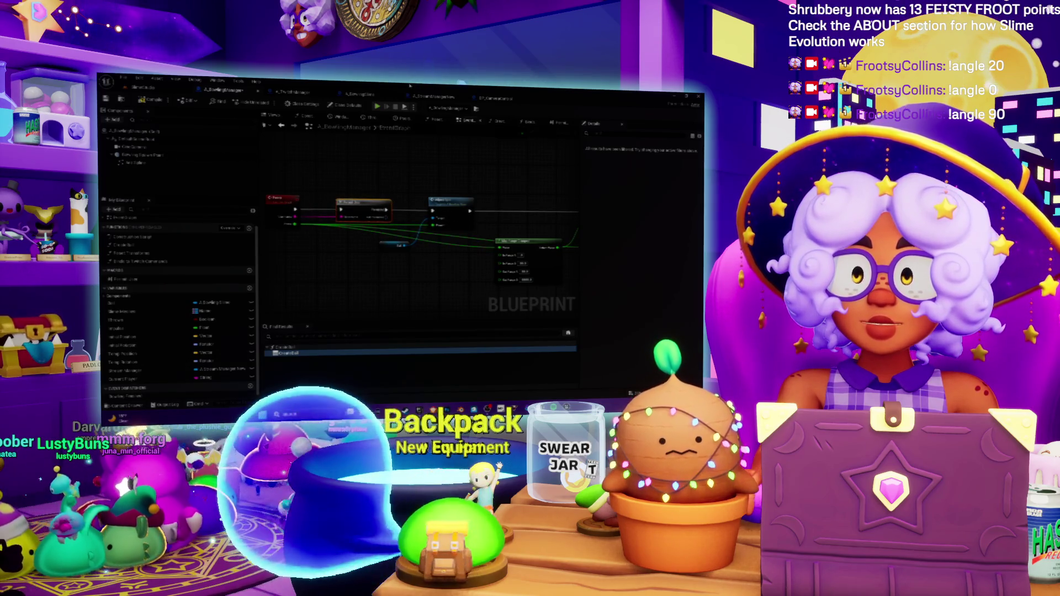
Pull a wire from the red delegate pin to start adding a bound event.
left_click_drag(387, 276, 419, 268)
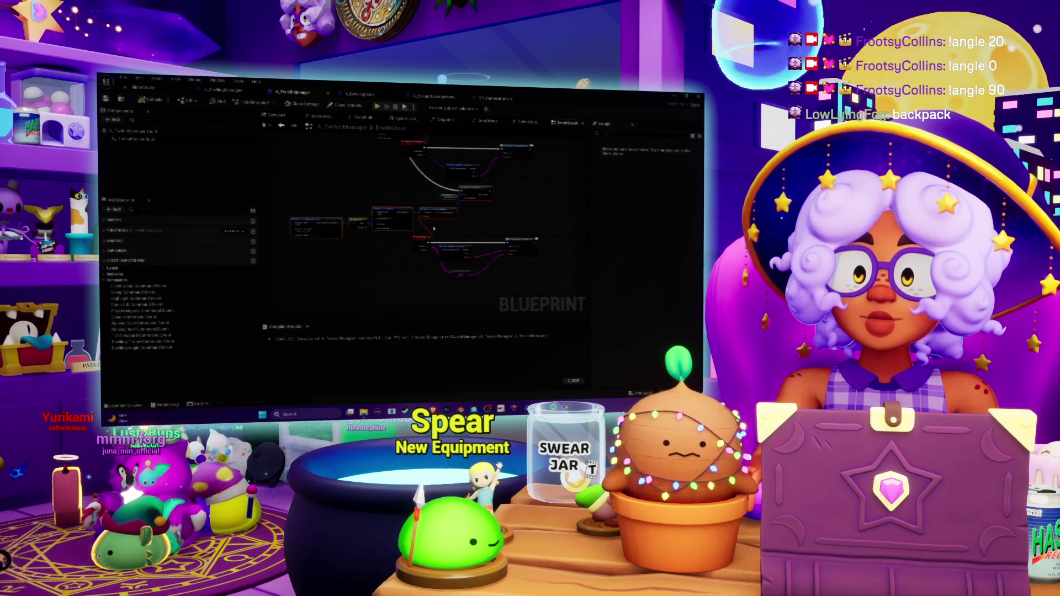
scroll(434, 227, "up", 1)
scroll(447, 230, "down", 3)
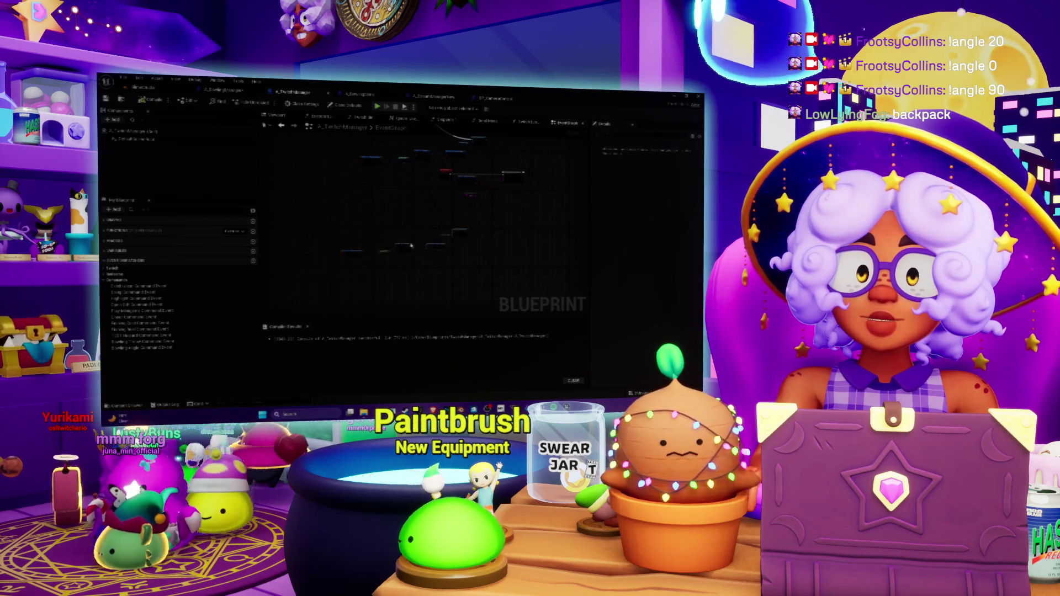
scroll(507, 206, "up", 3)
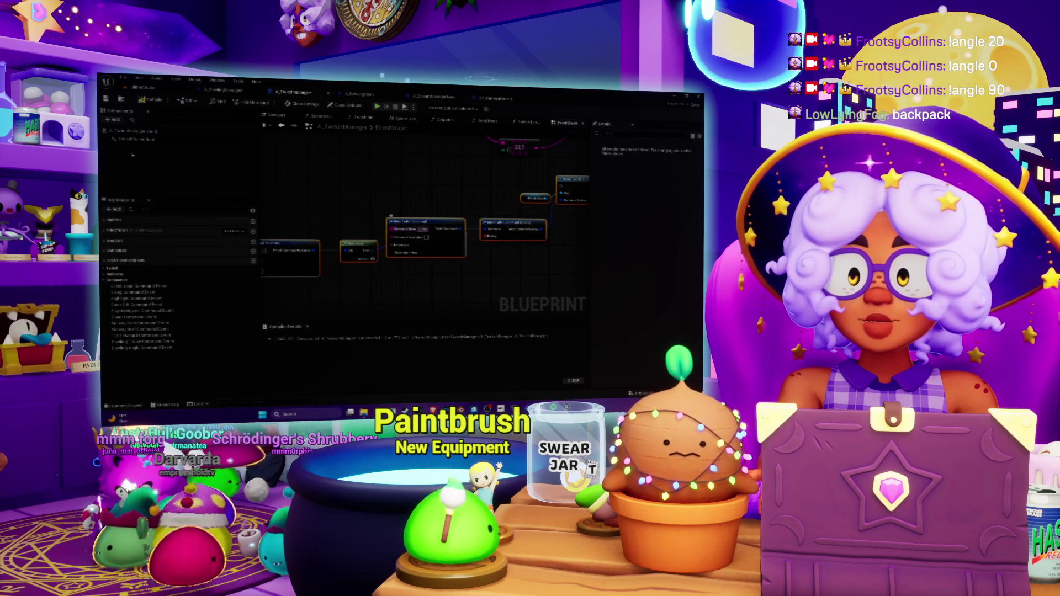
left_click_drag(261, 241, 358, 225)
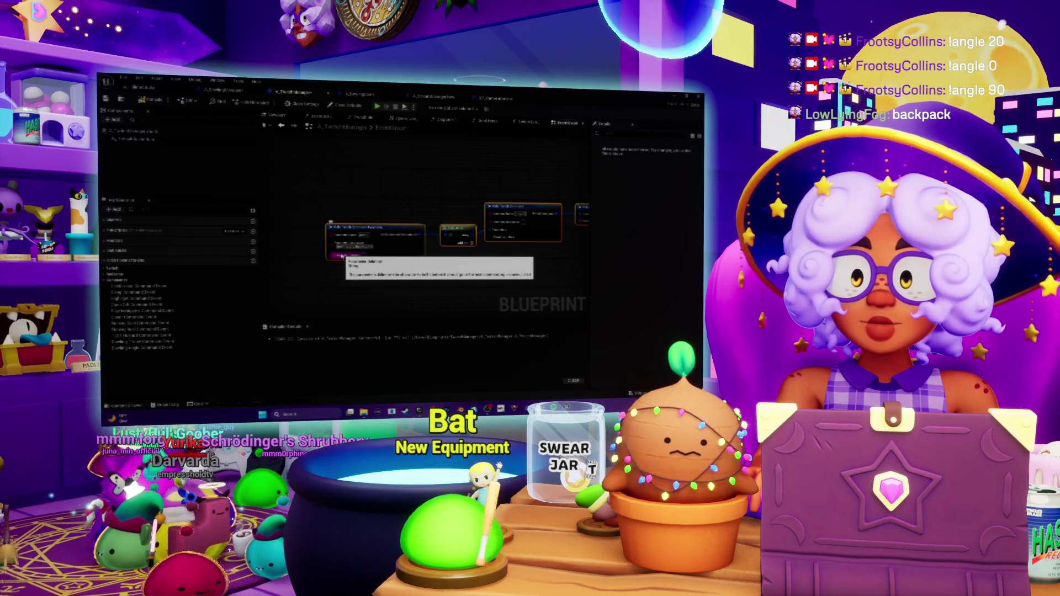
scroll(342, 256, "down", 3)
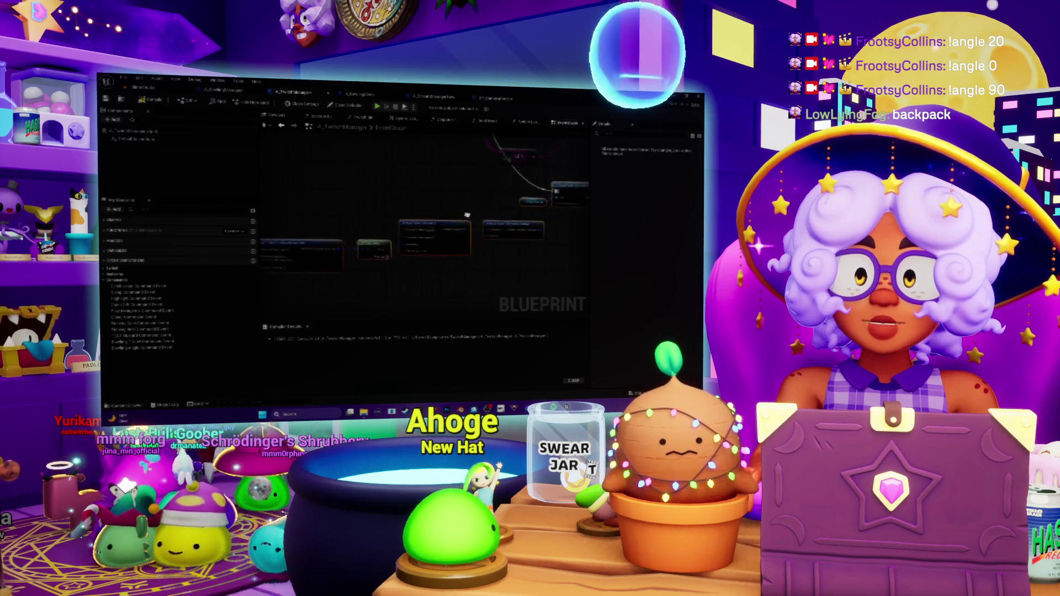
left_click_drag(482, 249, 457, 310)
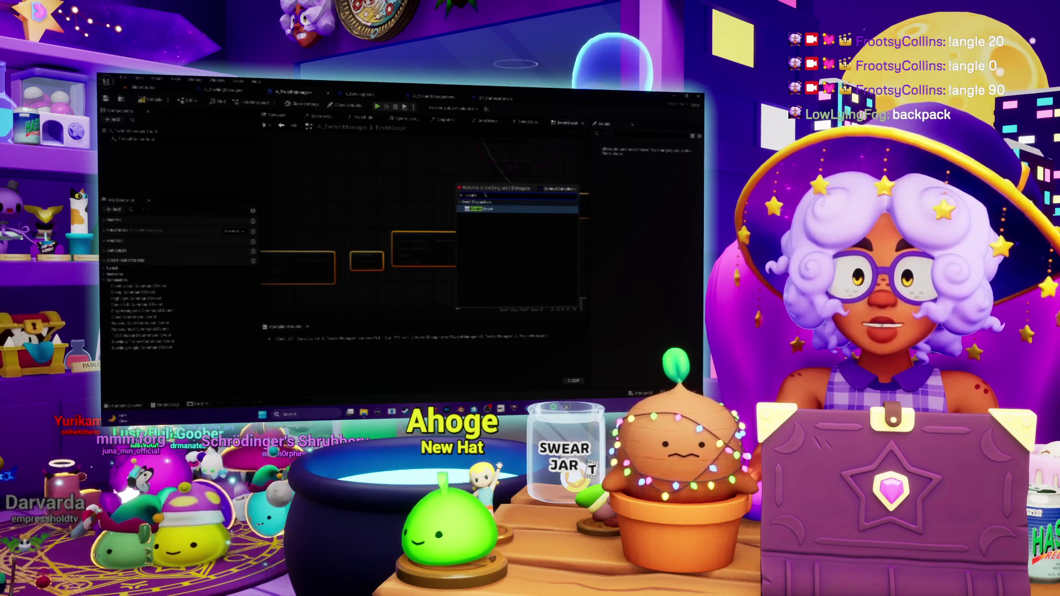
Add a custom event bound to the delegate pin.
type("custom")
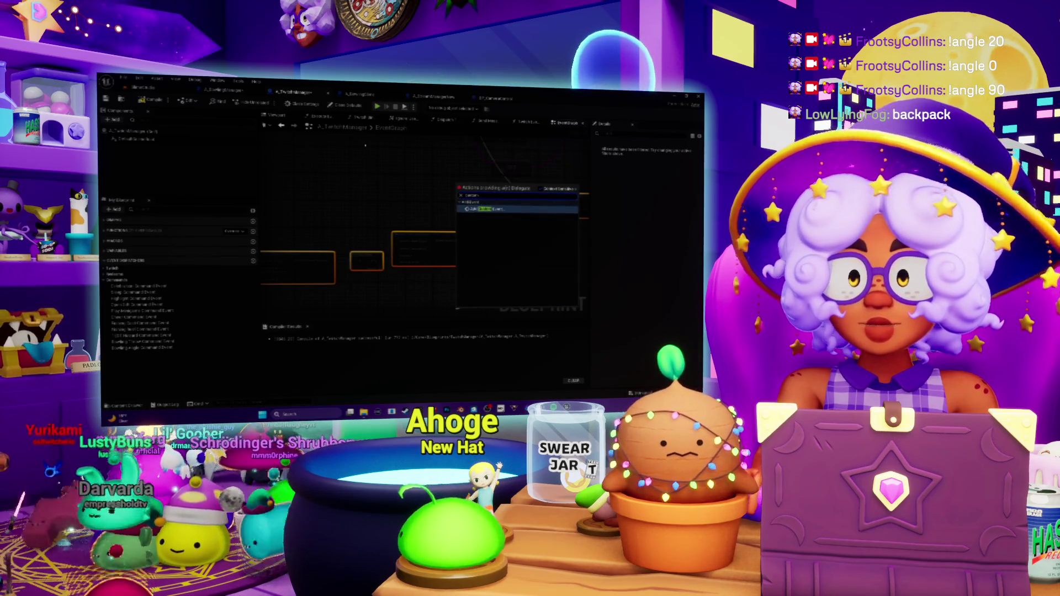
left_click(500, 209)
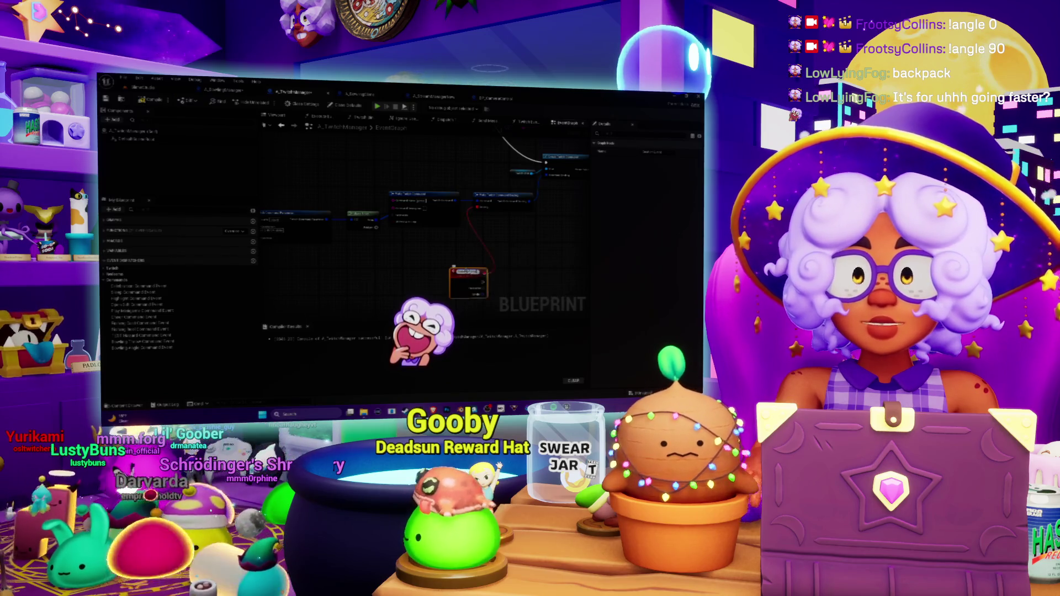
mouse_move(459, 273)
left_mouse_down()
mouse_move(358, 180)
mouse_move(432, 270)
left_mouse_up()
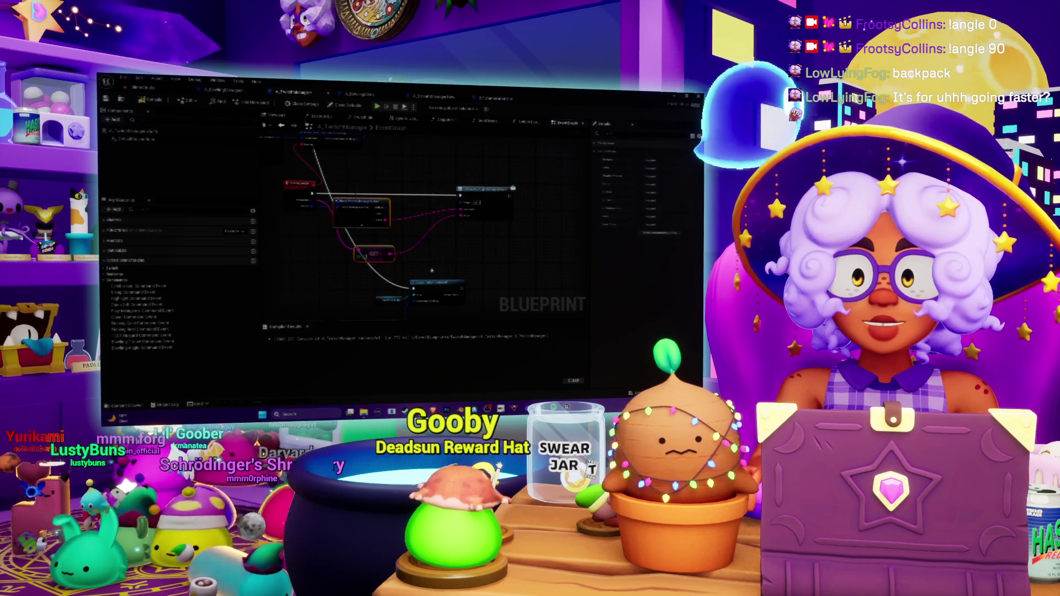
Delete two selected nodes, tidy the event and call nodes, and add a new Event Dispatcher.
key("Delete")
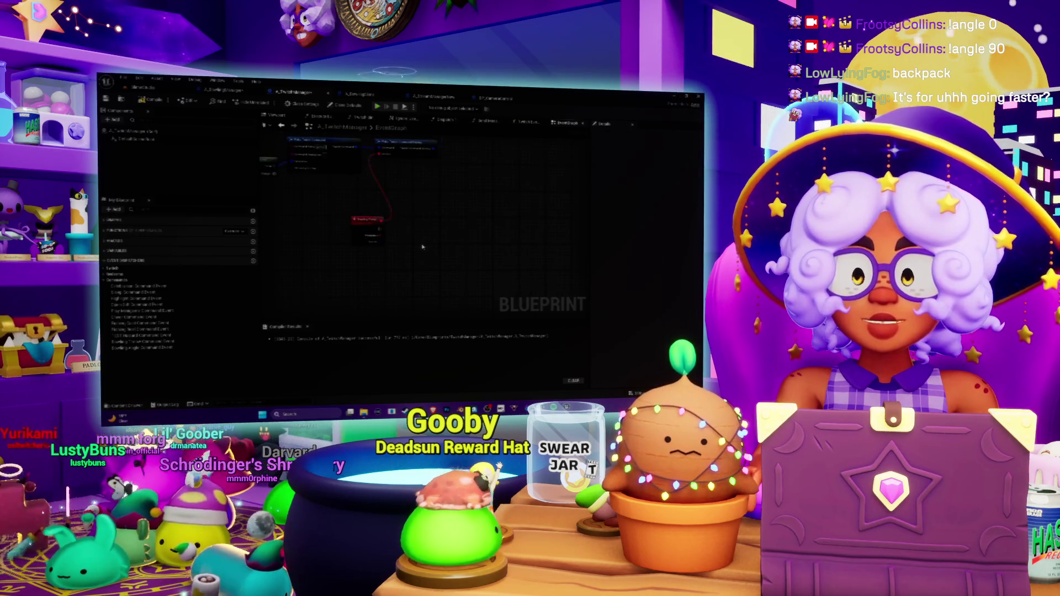
mouse_move(370, 223)
left_mouse_down()
mouse_move(335, 224)
mouse_move(408, 255)
mouse_move(414, 230)
left_mouse_up()
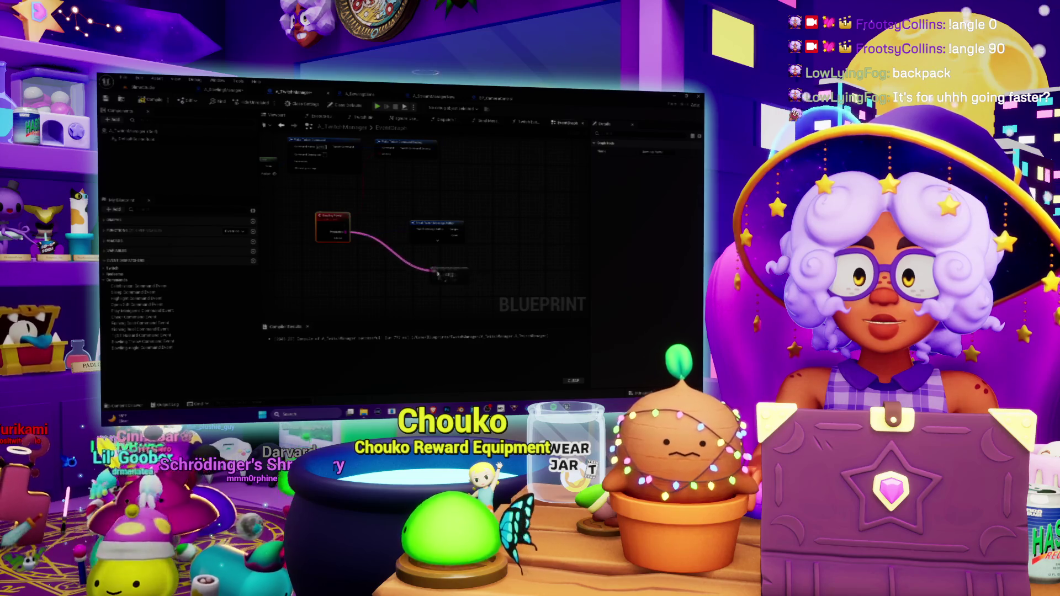
mouse_move(430, 224)
left_mouse_down()
mouse_move(439, 275)
mouse_move(417, 267)
left_mouse_up()
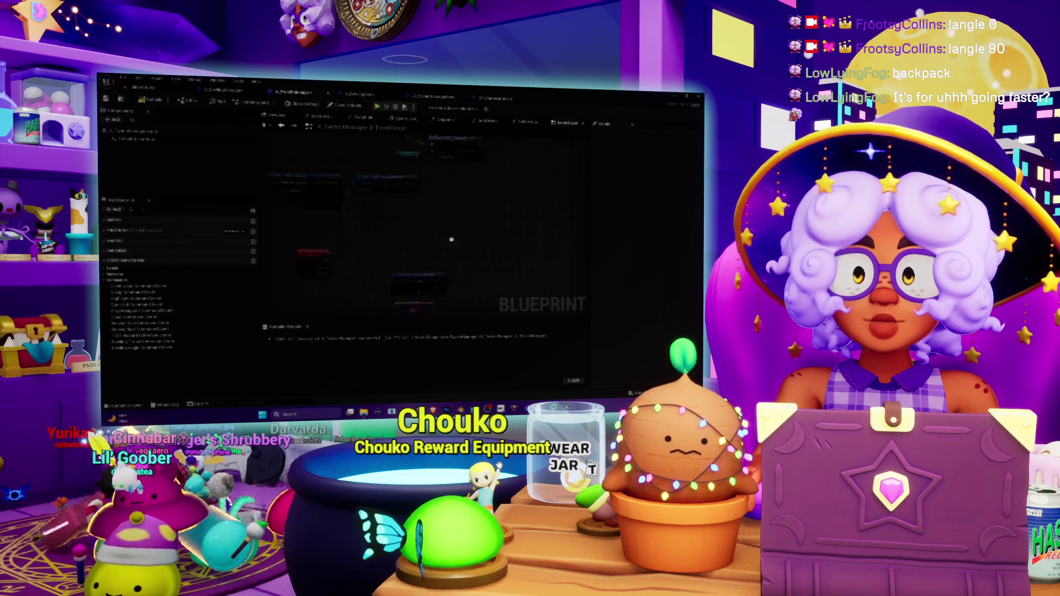
left_click_drag(396, 171, 438, 168)
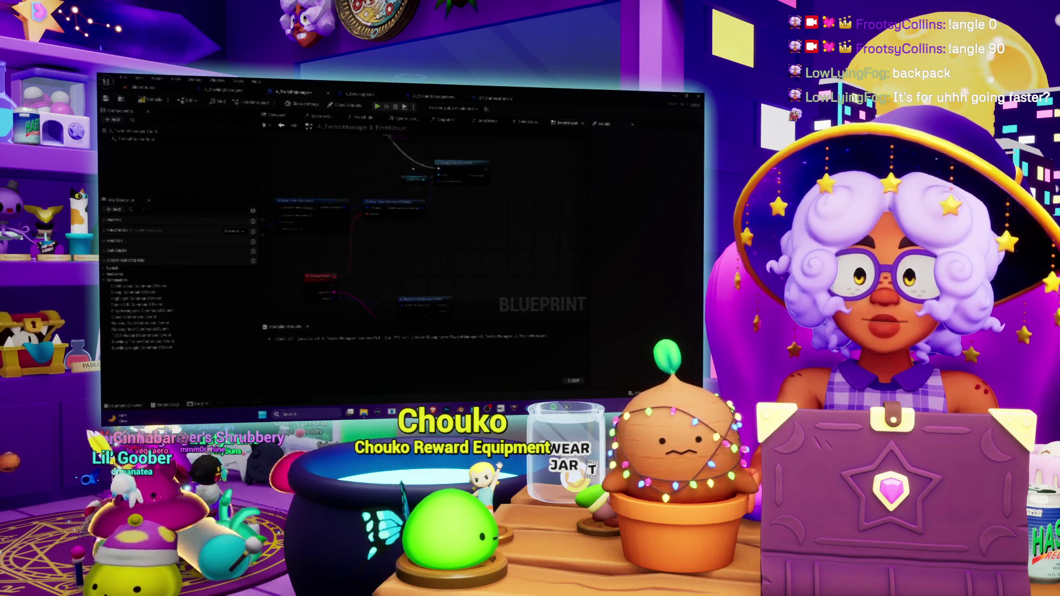
left_click_drag(481, 221, 464, 186)
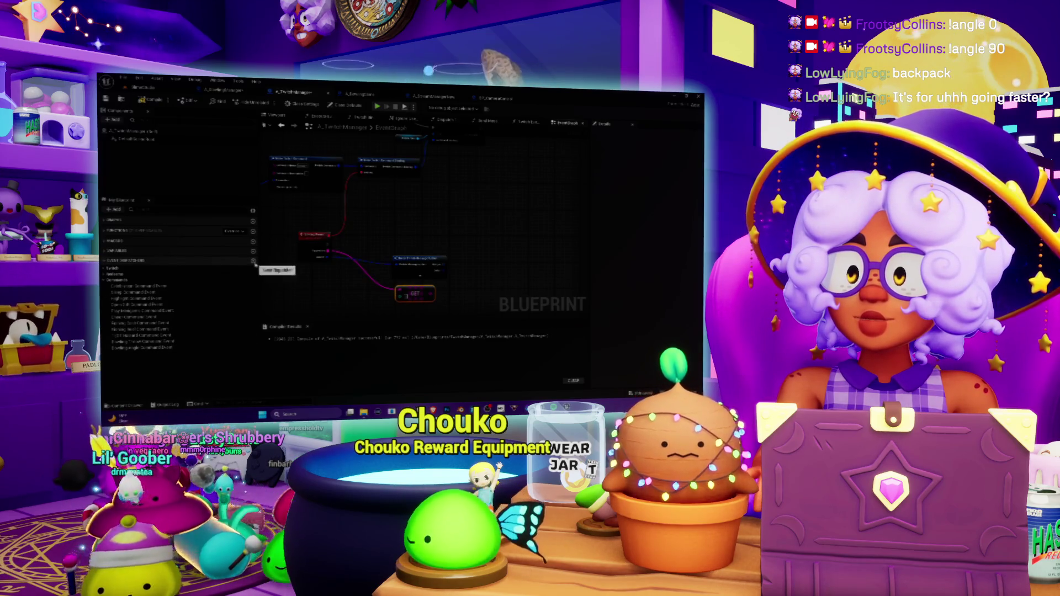
left_click(166, 354)
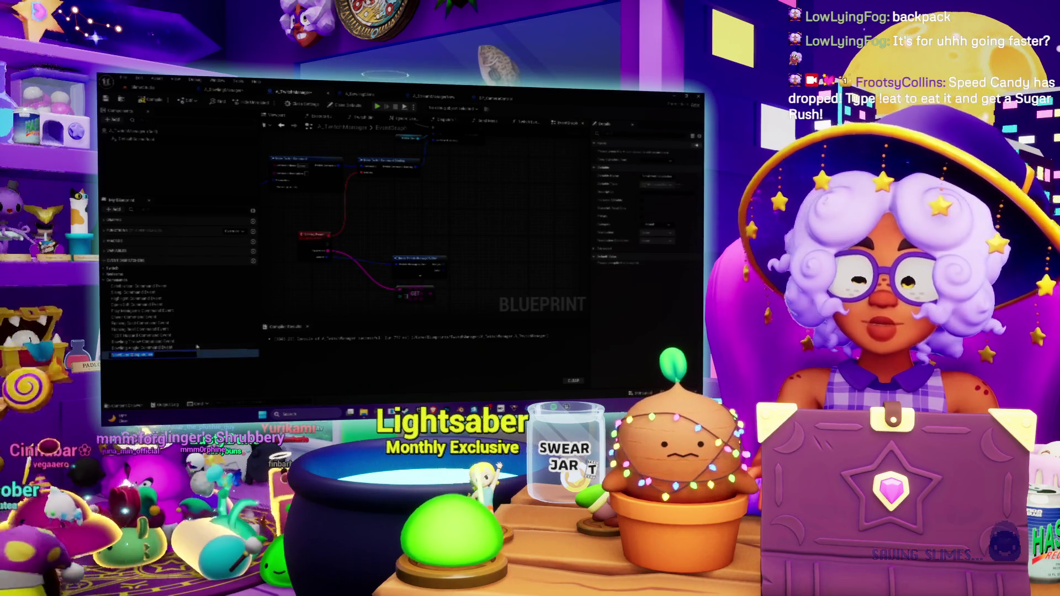
Finish the new event dispatcher's Bowling… name with 'ling' and confirm it.
type("ling")
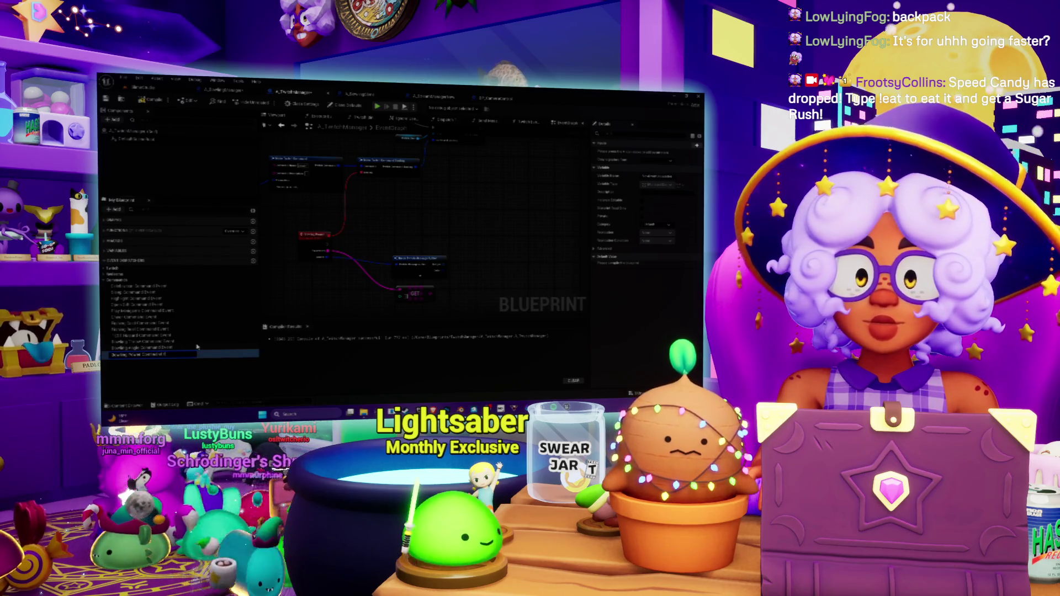
key("Return")
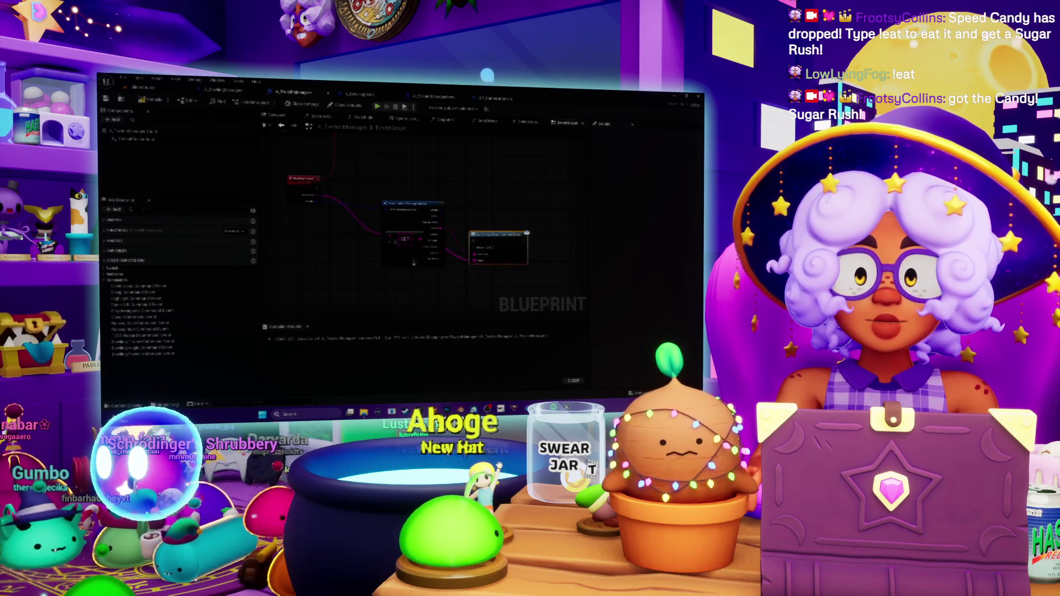
Wire the red event node's outputs into the GET node and the large bowling call node.
mouse_move(433, 223)
left_mouse_down()
mouse_move(318, 191)
mouse_move(475, 243)
mouse_move(495, 221)
mouse_move(498, 193)
left_mouse_up()
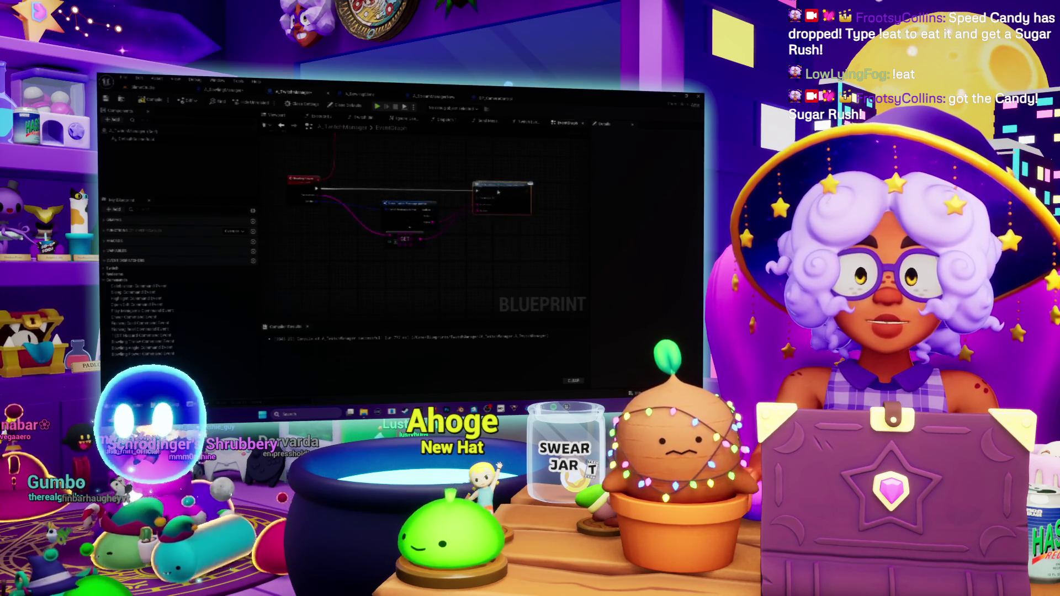
left_click_drag(433, 222, 476, 206)
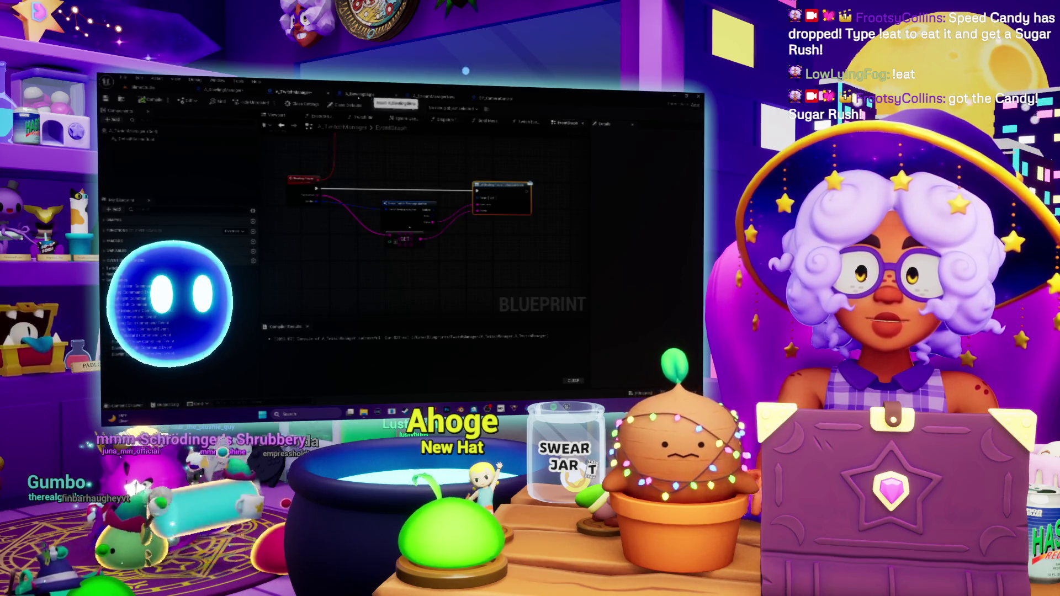
left_click(369, 96)
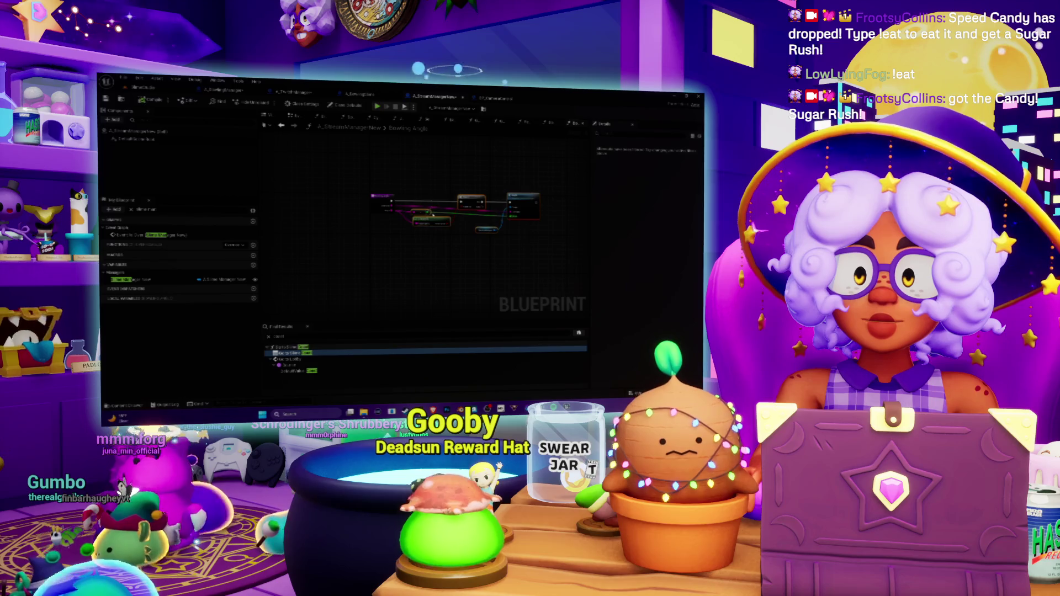
Add a Cast to StreamManager node, then a bowling bind node off its output, wiring execution.
right_click(452, 196)
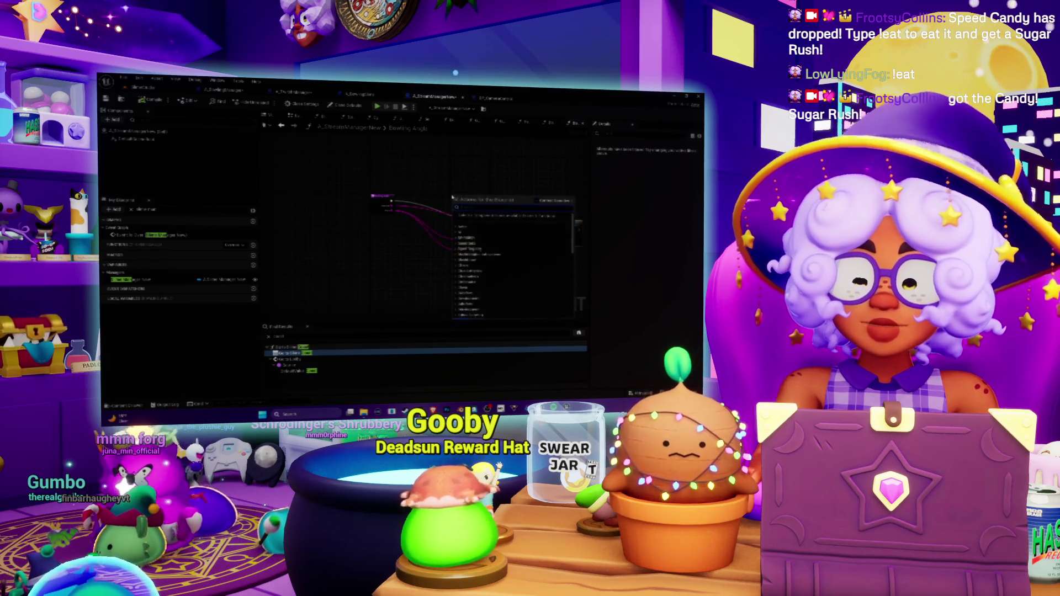
type("caststream")
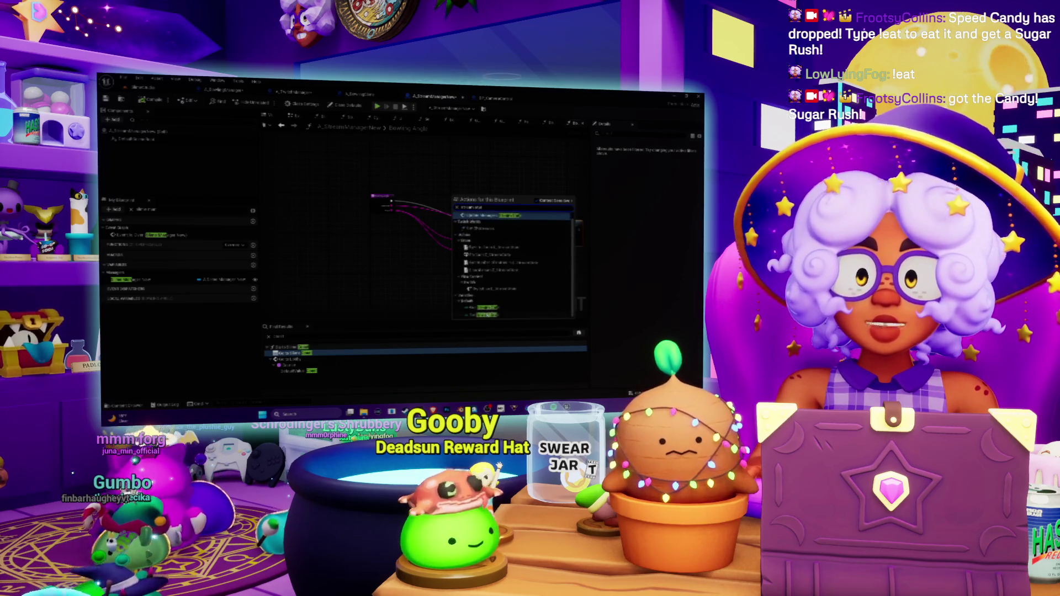
key("Return")
left_click_drag(457, 197, 481, 191)
type("bowl")
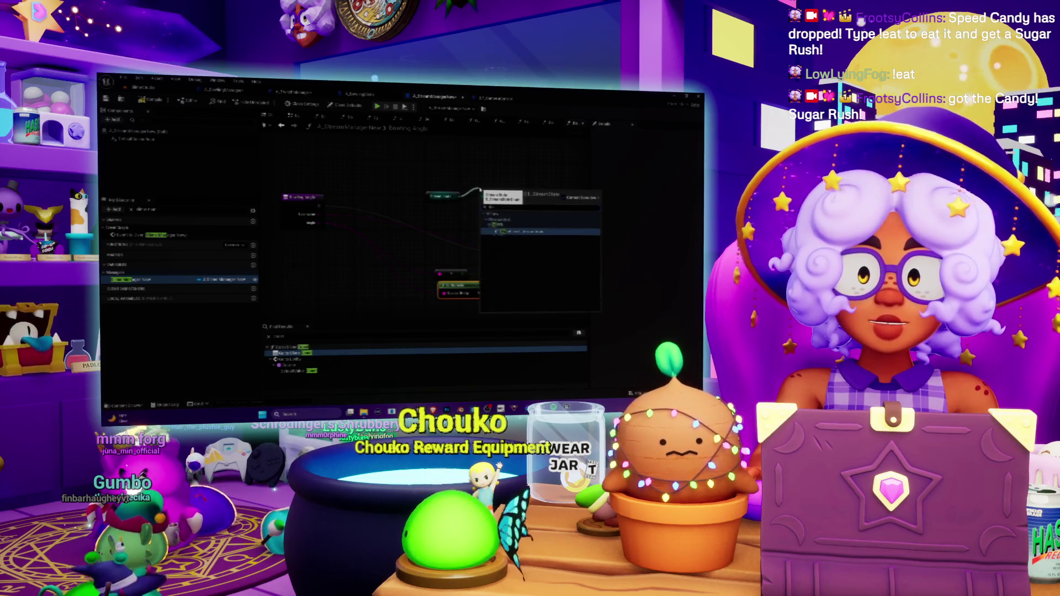
key("Return")
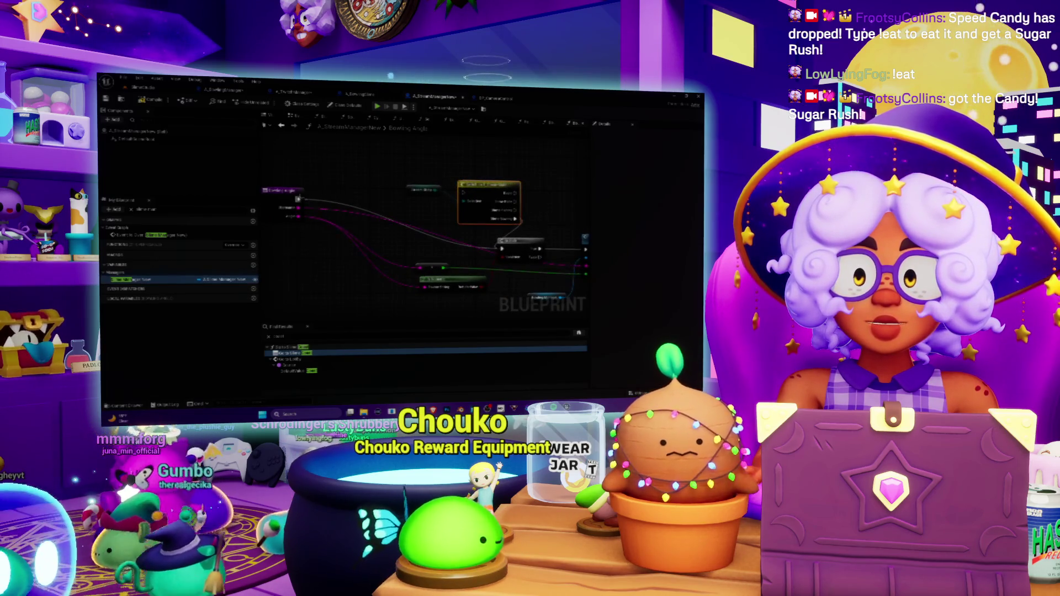
mouse_move(439, 200)
left_mouse_down()
mouse_move(470, 187)
mouse_move(456, 191)
left_mouse_up()
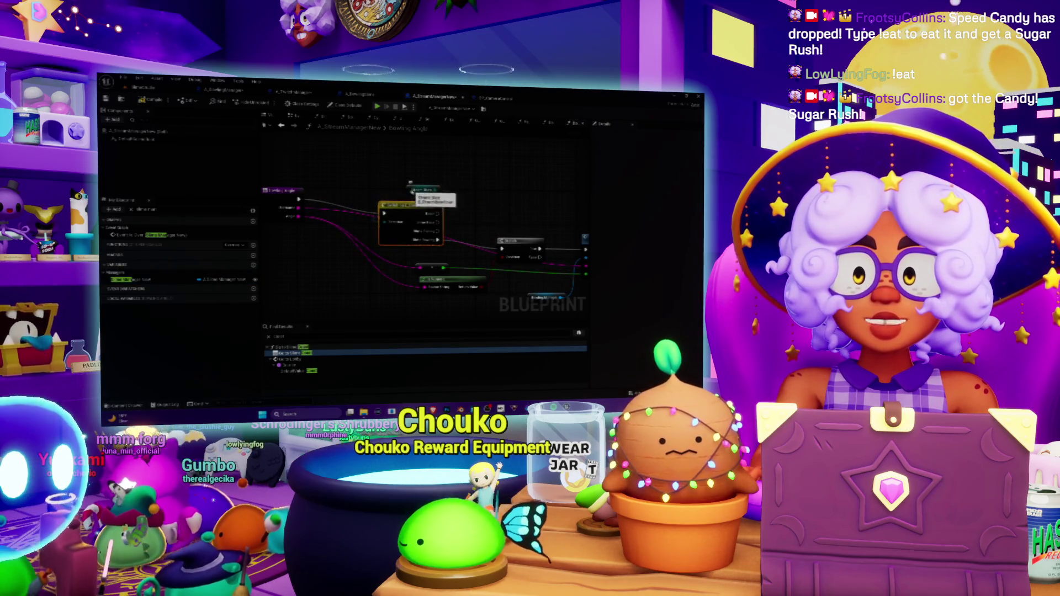
Arrange the Set, cast and bind nodes neatly in the bowling angle graph.
left_click_drag(410, 185, 361, 176)
left_click_drag(413, 215, 420, 205)
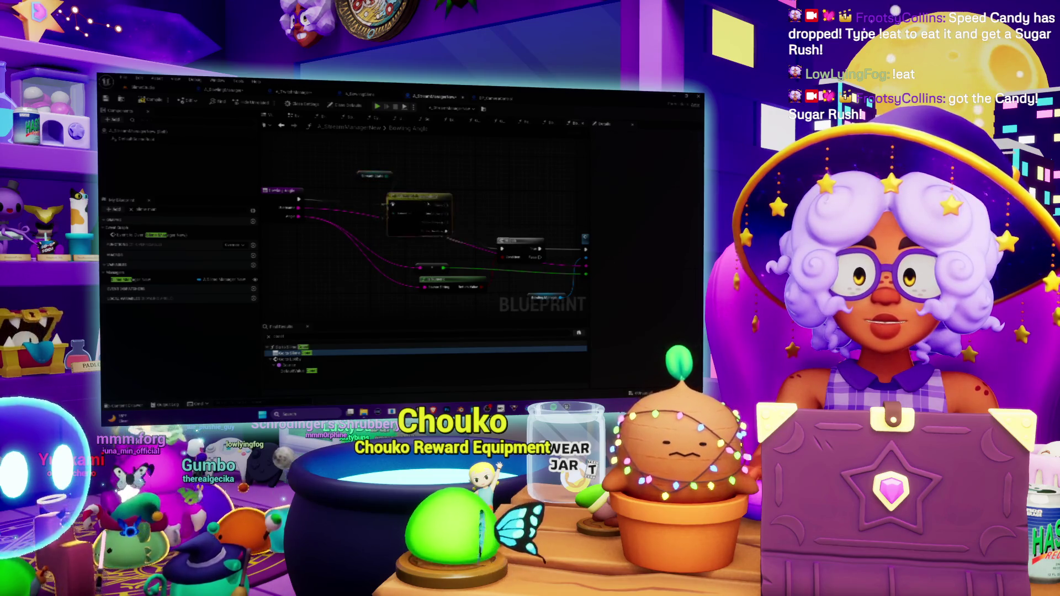
left_click_drag(497, 166, 373, 164)
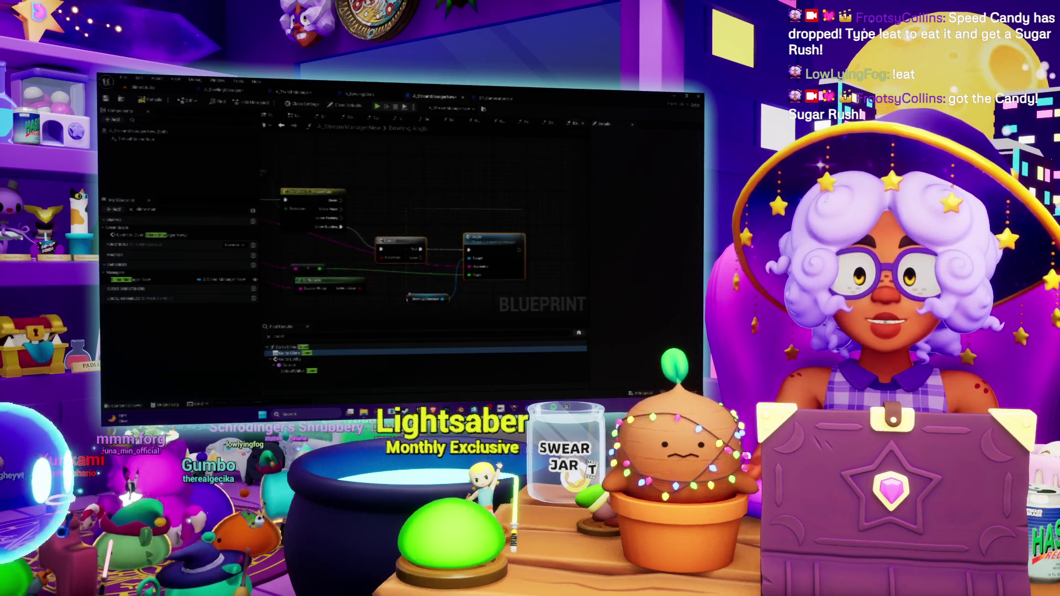
left_click_drag(395, 235, 501, 227)
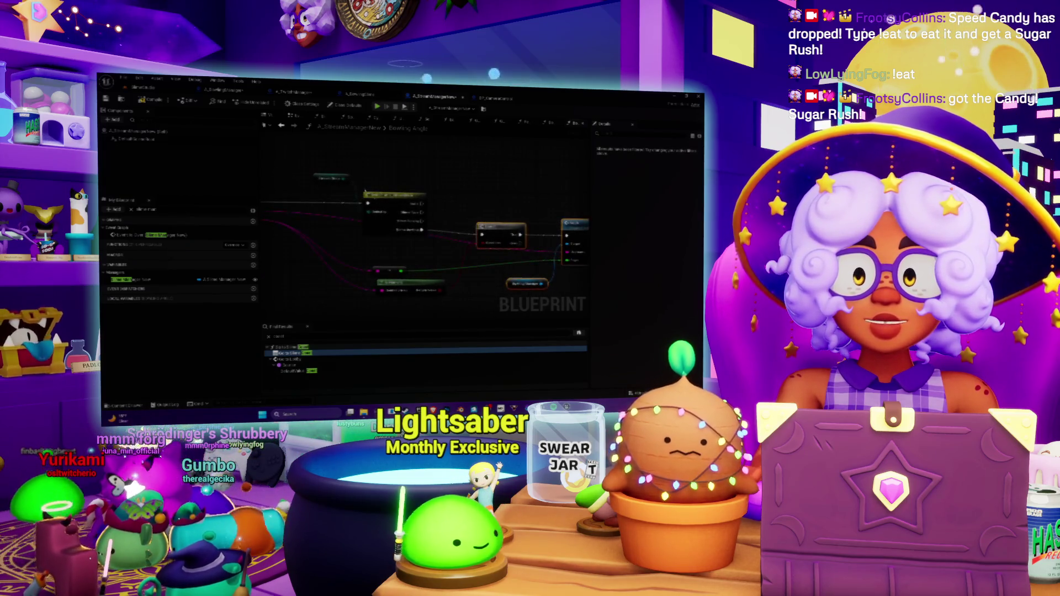
left_click_drag(418, 242, 478, 246)
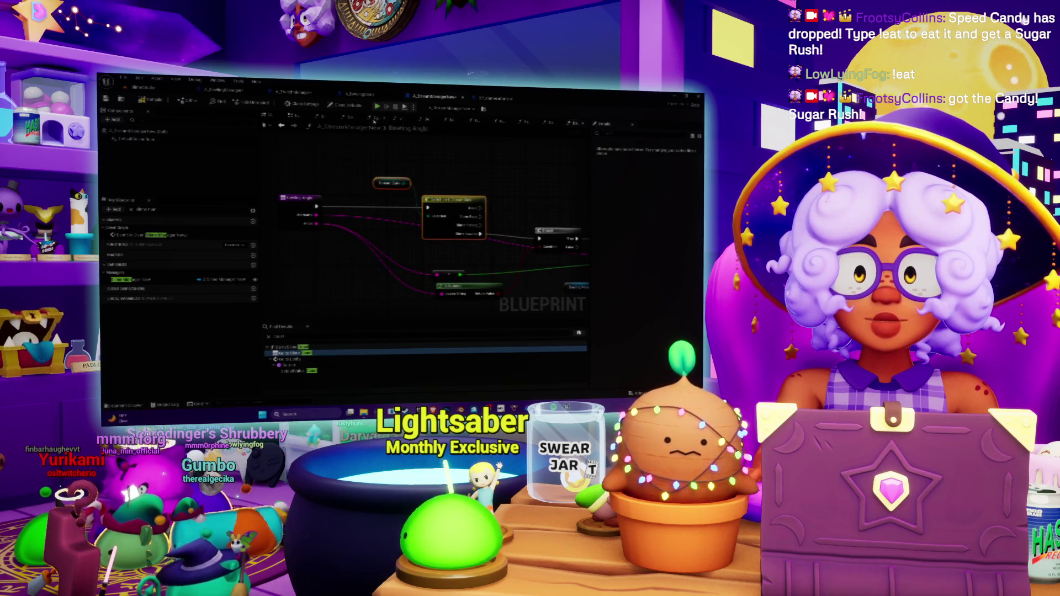
left_click(127, 279)
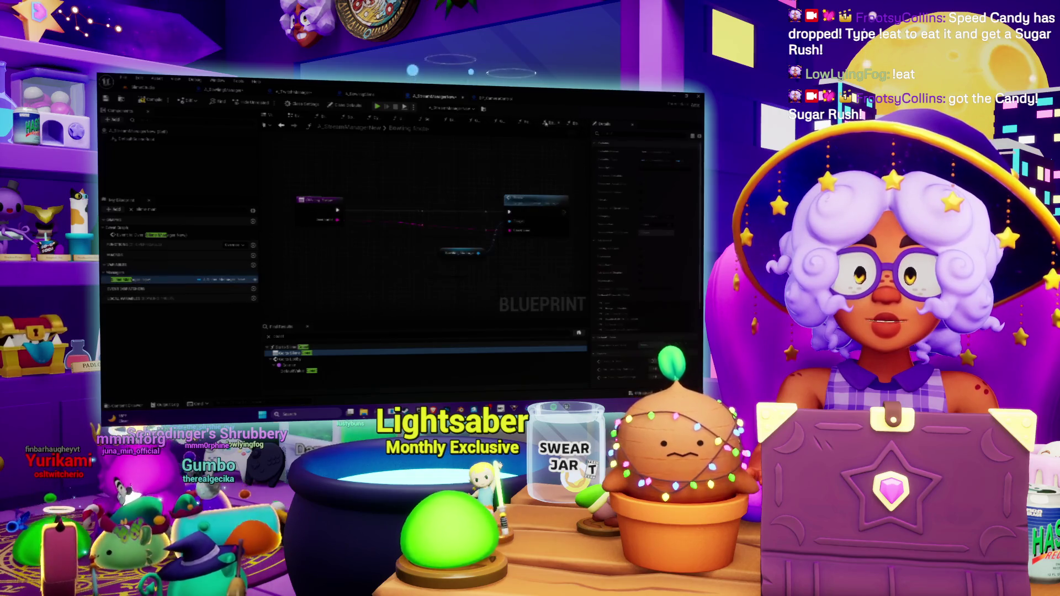
Place the variable as a node, wire its execution input, and reposition the Set node.
scroll(456, 246, "down", 4)
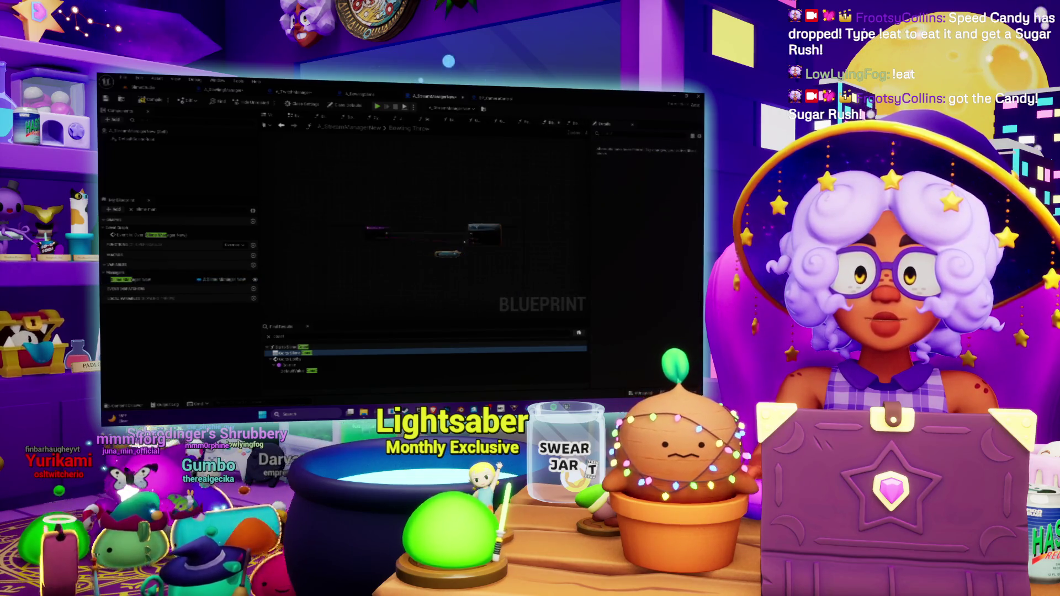
left_click_drag(127, 280, 439, 221)
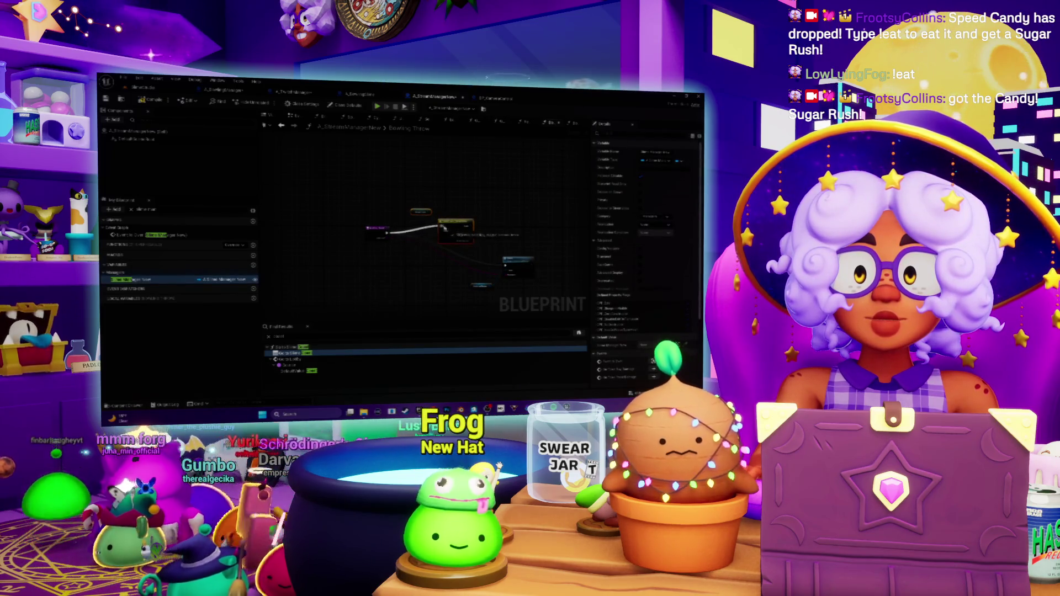
scroll(458, 230, "up", 2)
left_click_drag(511, 268, 509, 267)
left_click_drag(393, 180, 393, 195)
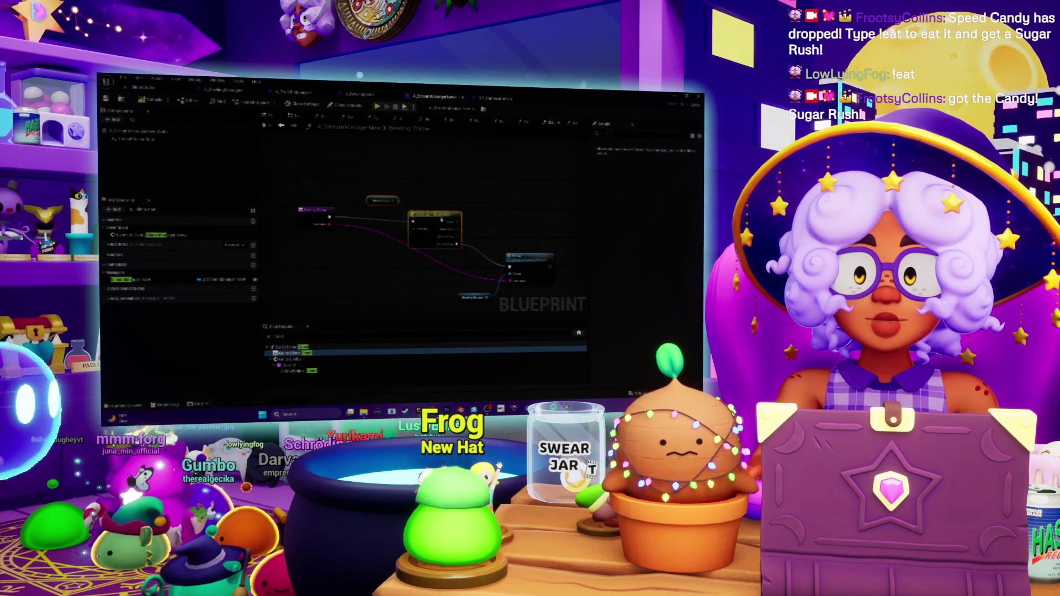
left_click_drag(527, 259, 523, 239)
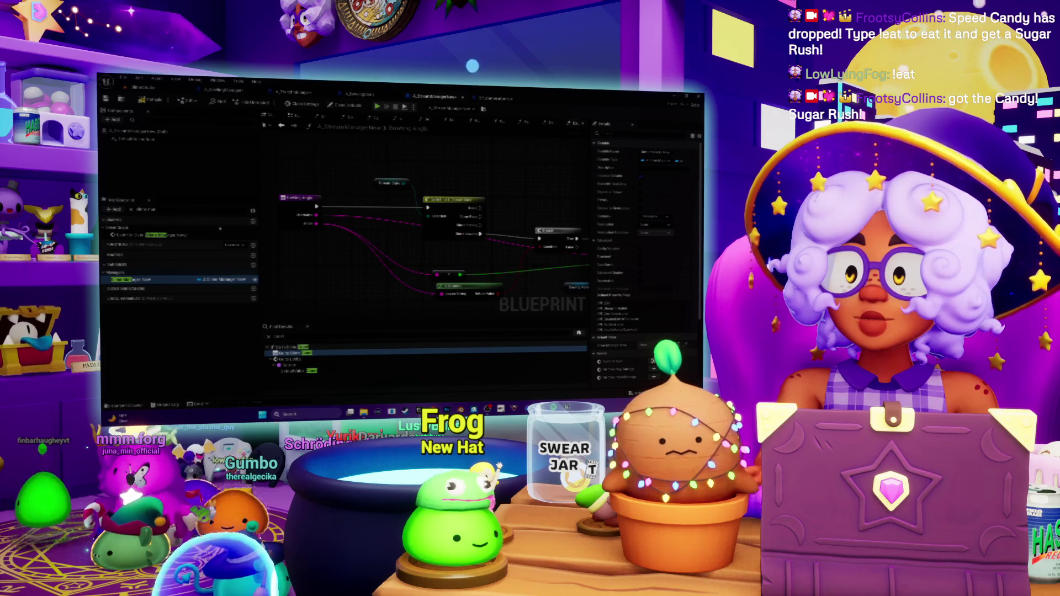
Clear the My Blueprint filter and open another bowling function's graph.
left_click(131, 209)
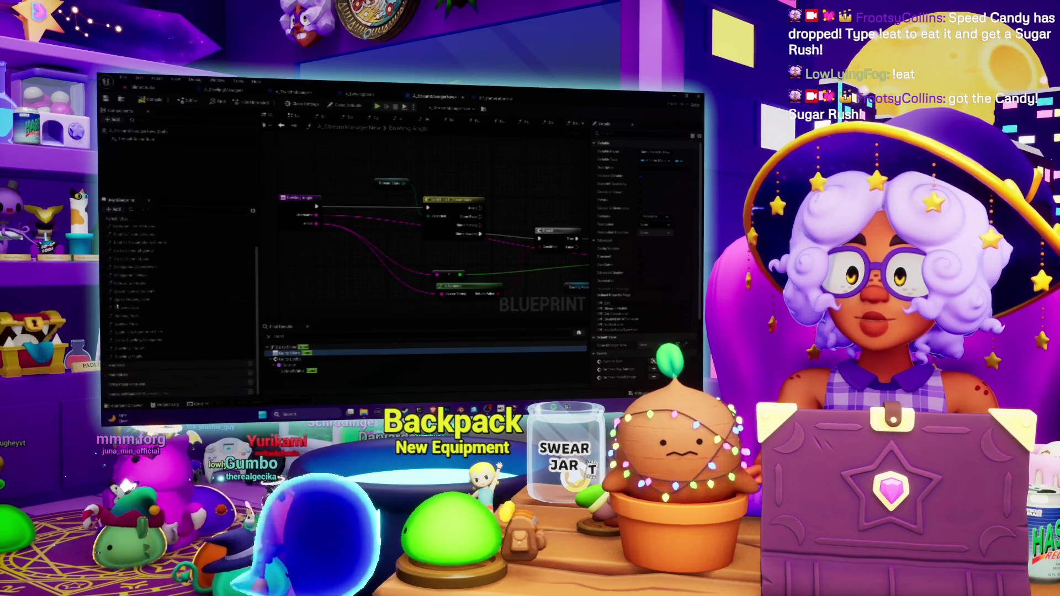
left_click(125, 357)
left_click(130, 365)
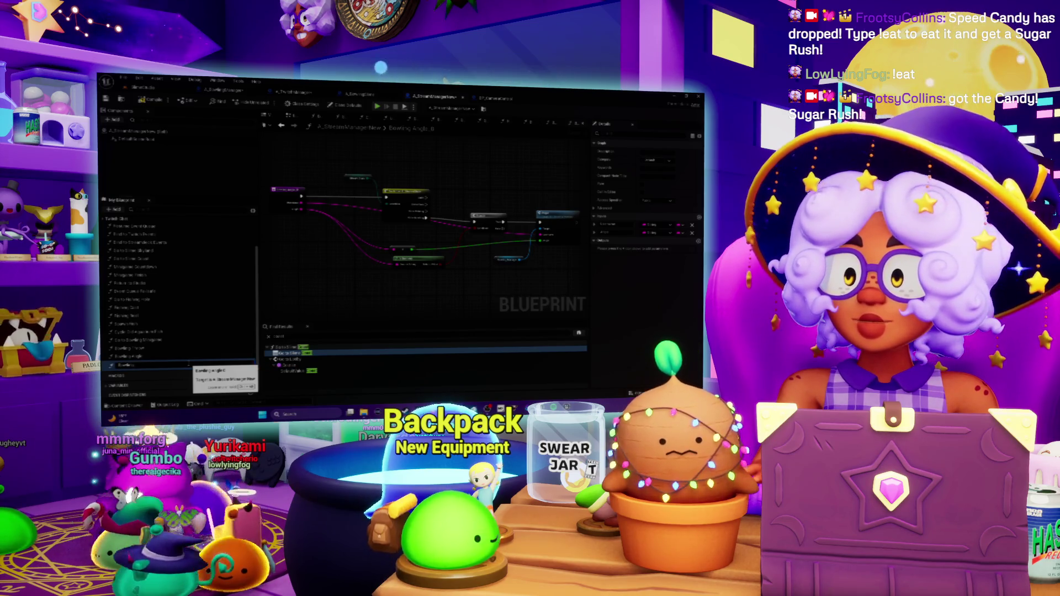
Open the Bowling Power function and add a node wired off the Stream Manager reference.
left_click(133, 365)
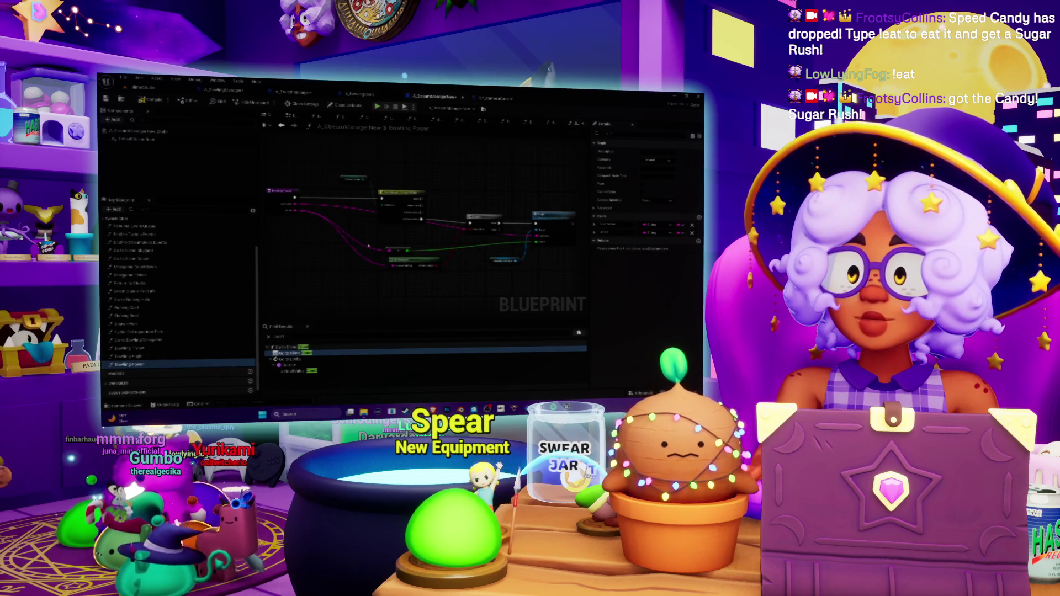
left_click(305, 206)
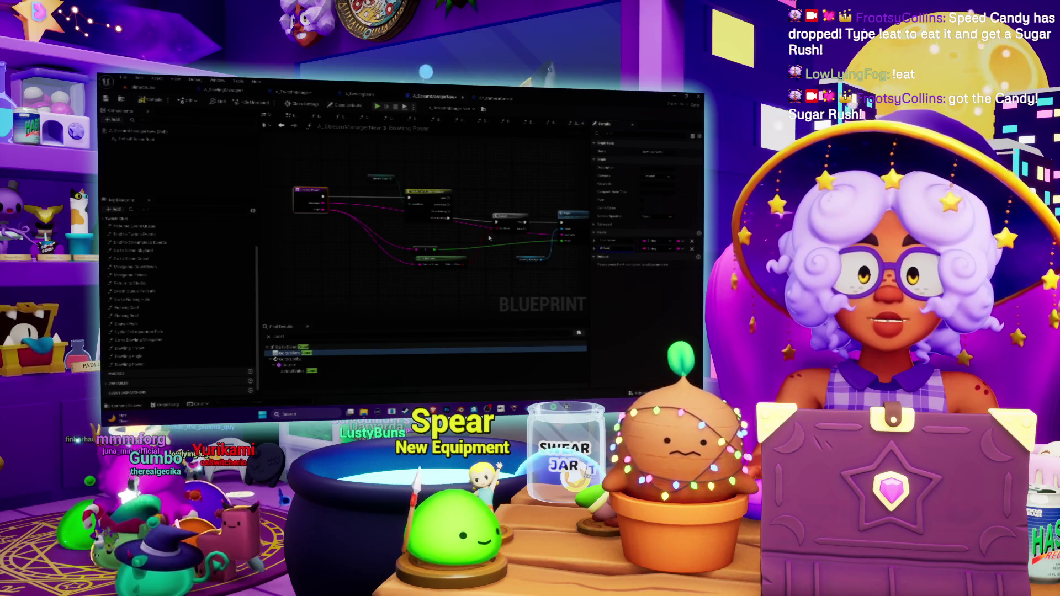
scroll(500, 256, "up", 2)
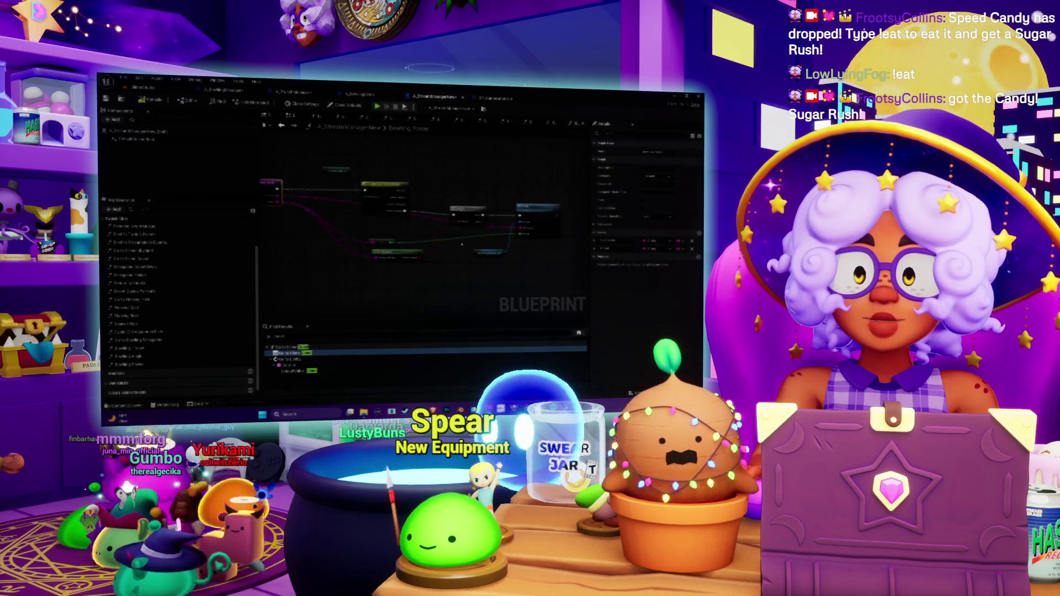
scroll(500, 256, "up", 1)
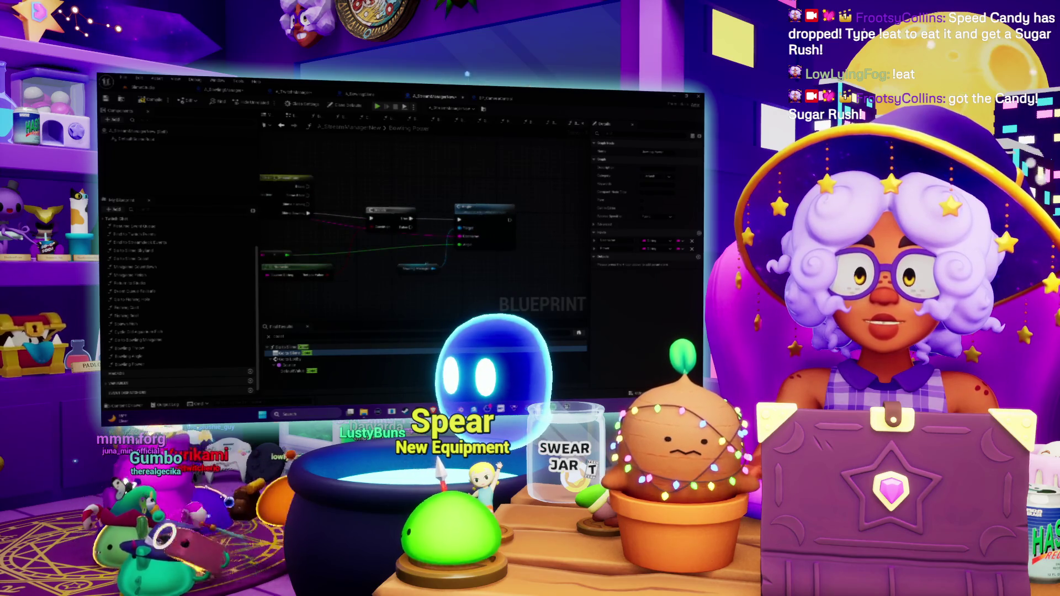
left_click_drag(434, 269, 471, 275)
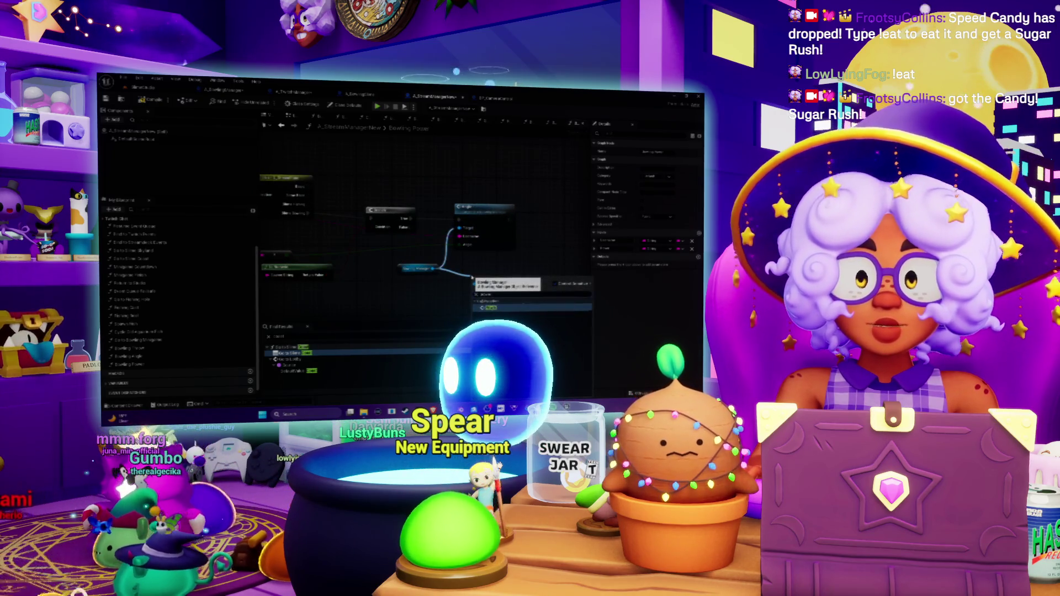
key("Return")
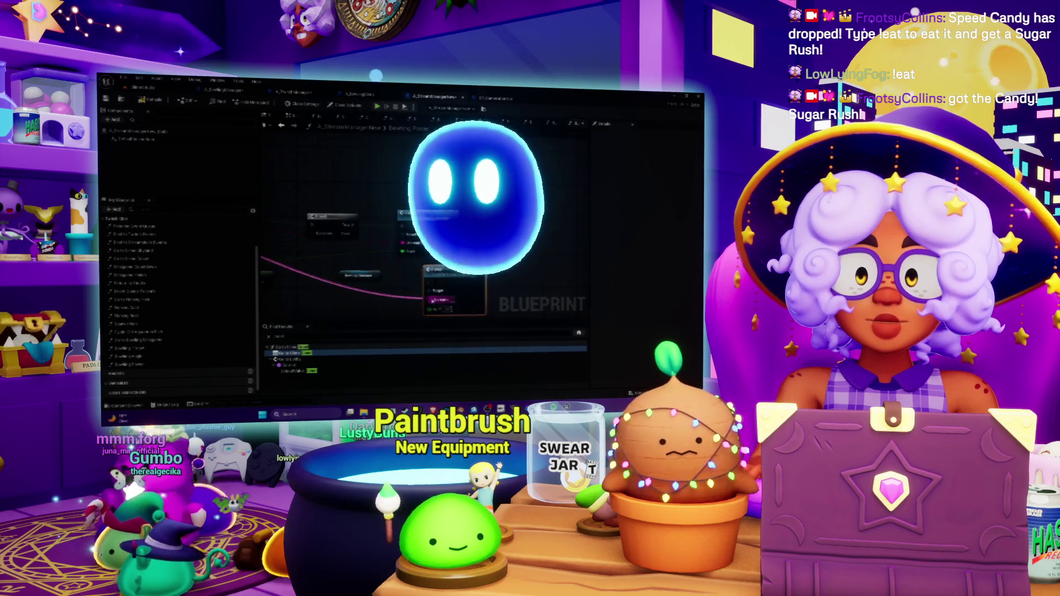
Pull a wire from the new node's output, then return to the bowling manager's event graph.
mouse_move(383, 254)
left_mouse_down()
mouse_move(574, 298)
mouse_move(565, 223)
left_mouse_up()
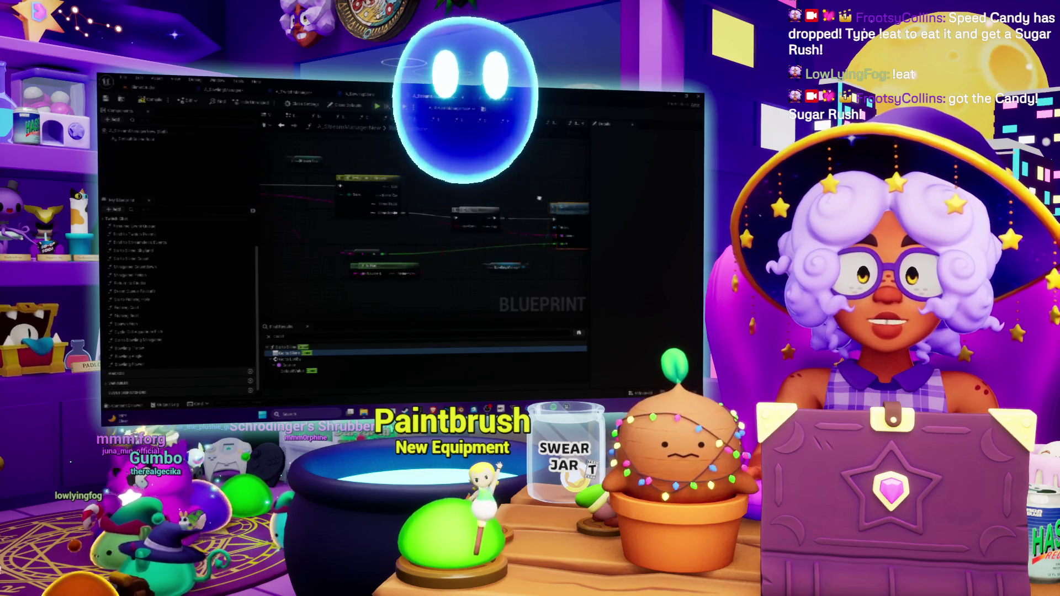
left_click_drag(564, 222, 484, 215)
double_click(484, 214)
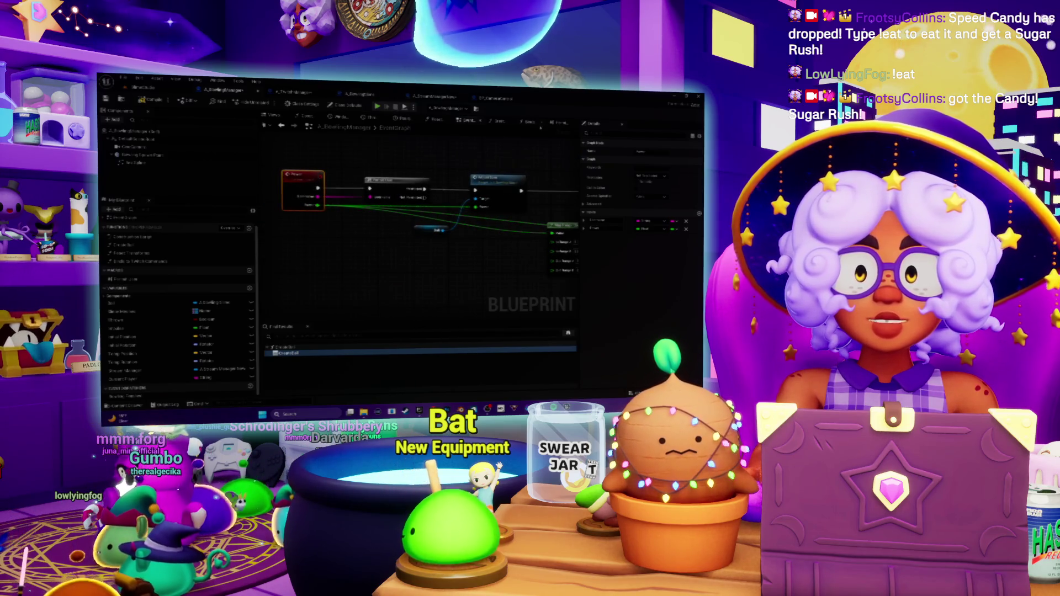
Go through the A_TwitchManager and other Blueprint tabs to reach the Bind to Twitch Events graph.
left_click(289, 94)
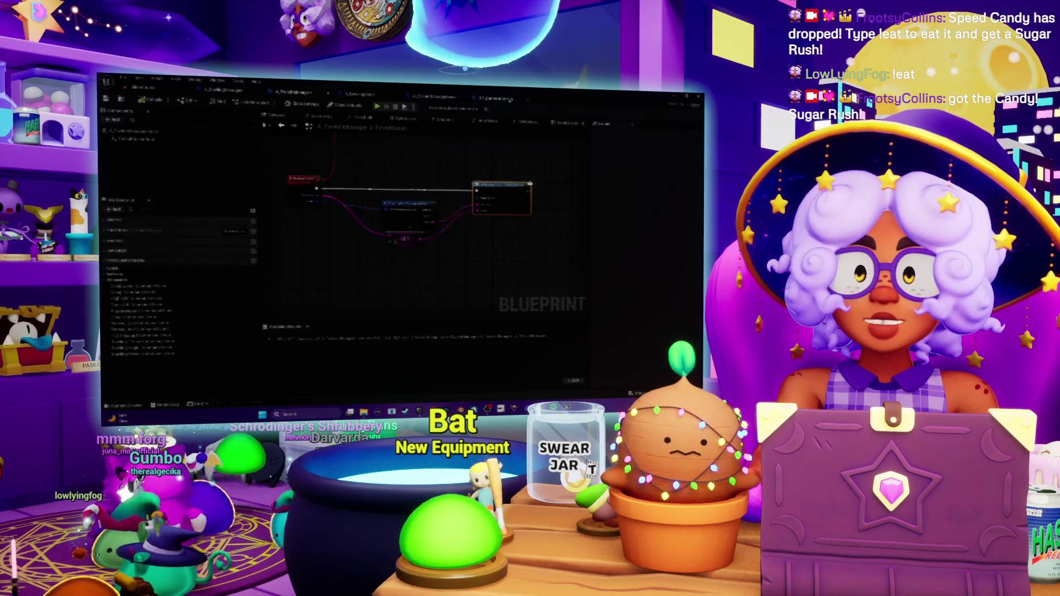
left_click(433, 100)
left_click(312, 117)
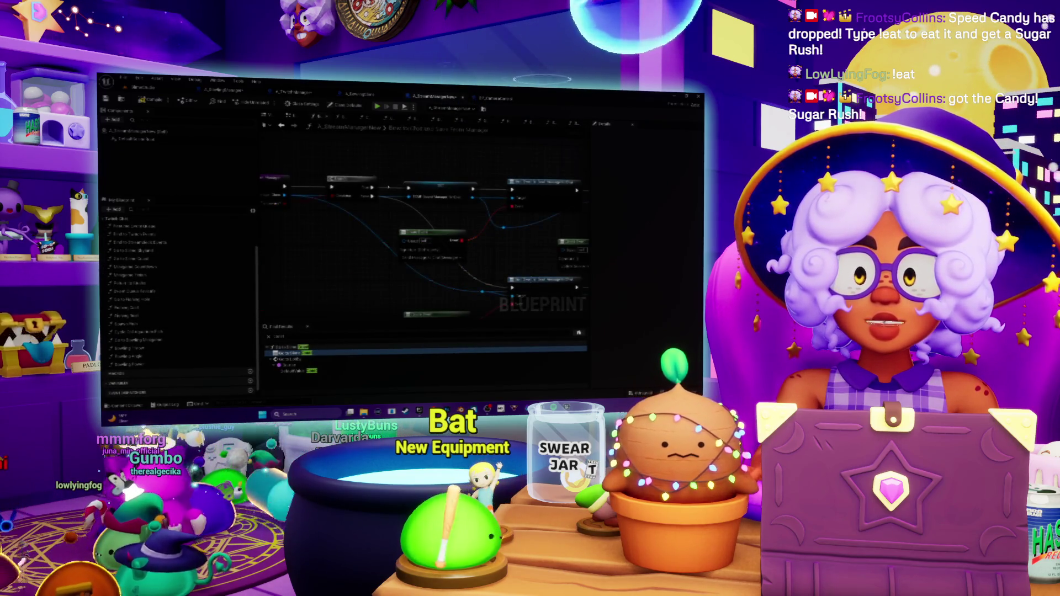
left_click(339, 117)
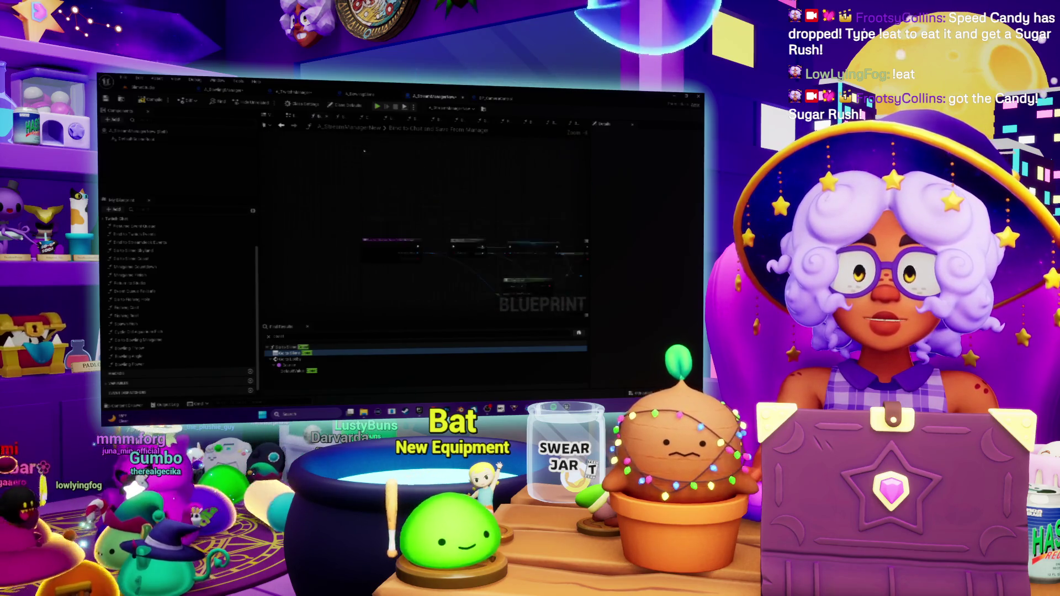
left_click(435, 119)
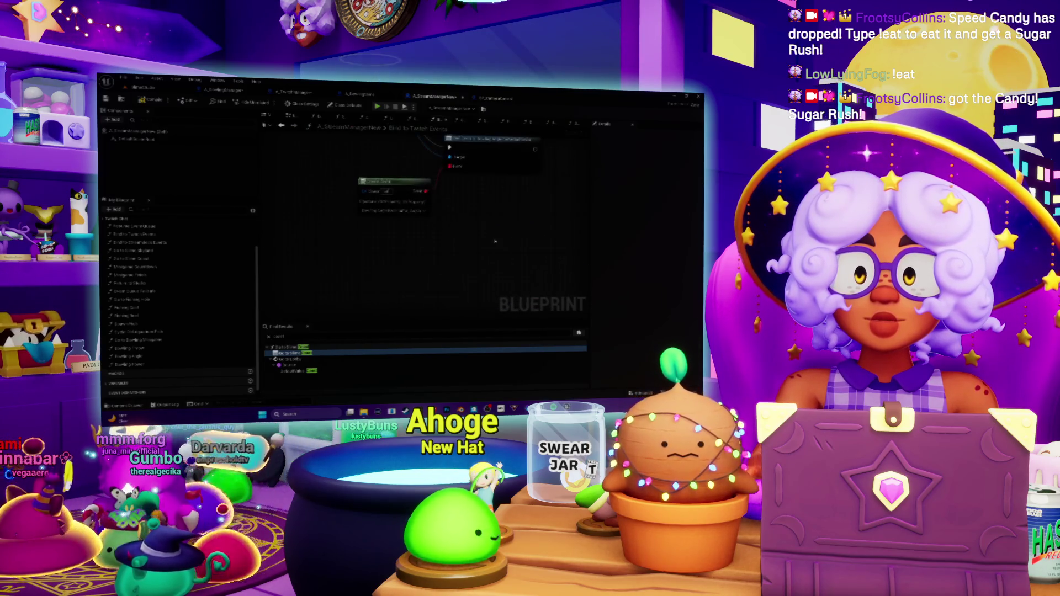
Add a 'bind' action and a Bind Event node wired from the Twitch Manager reference.
right_click(481, 218)
type("bind")
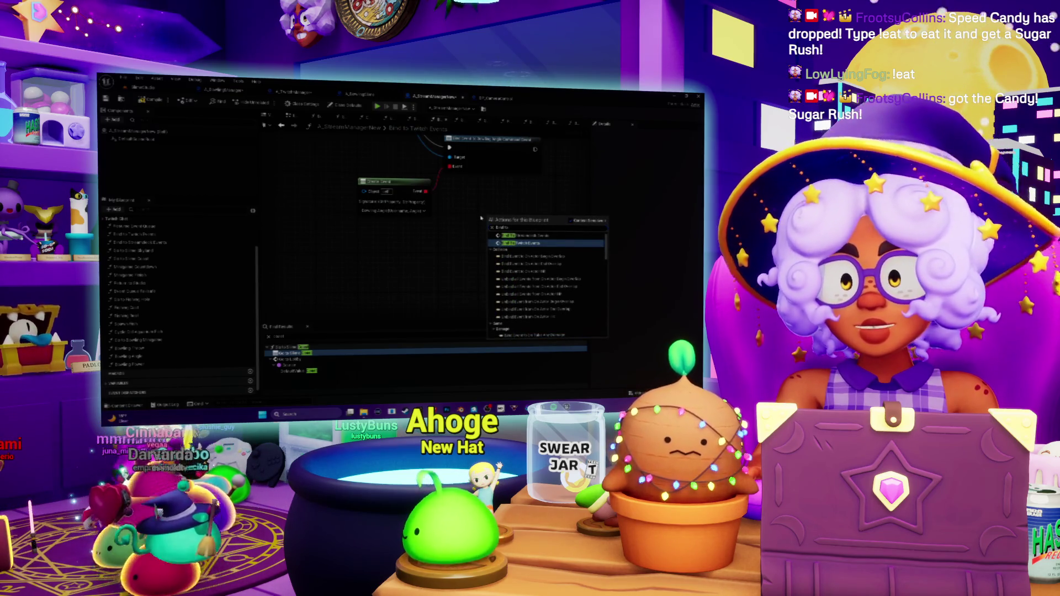
key("Return")
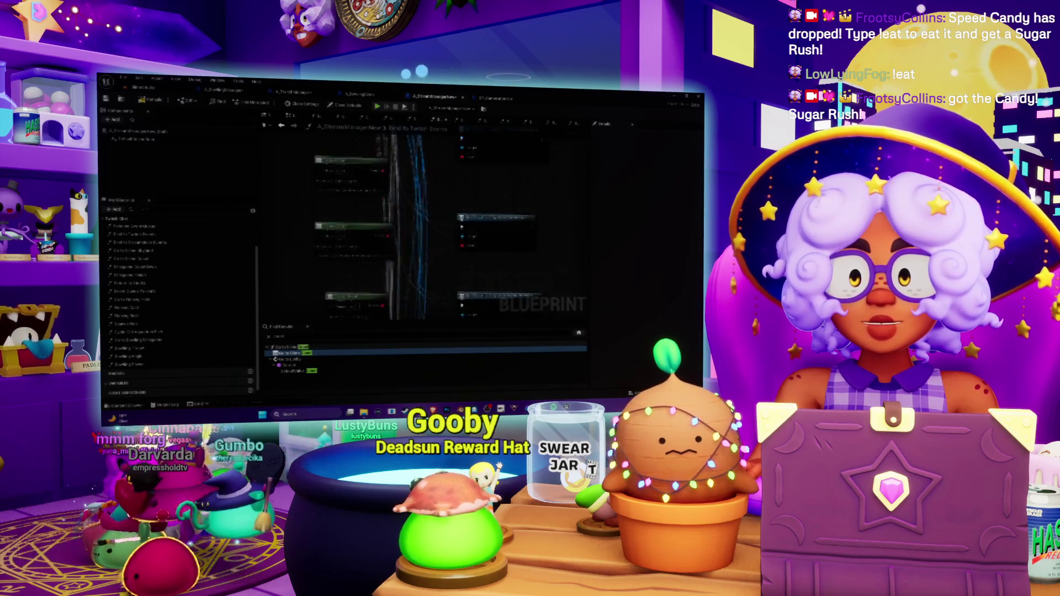
left_click_drag(376, 247, 442, 175)
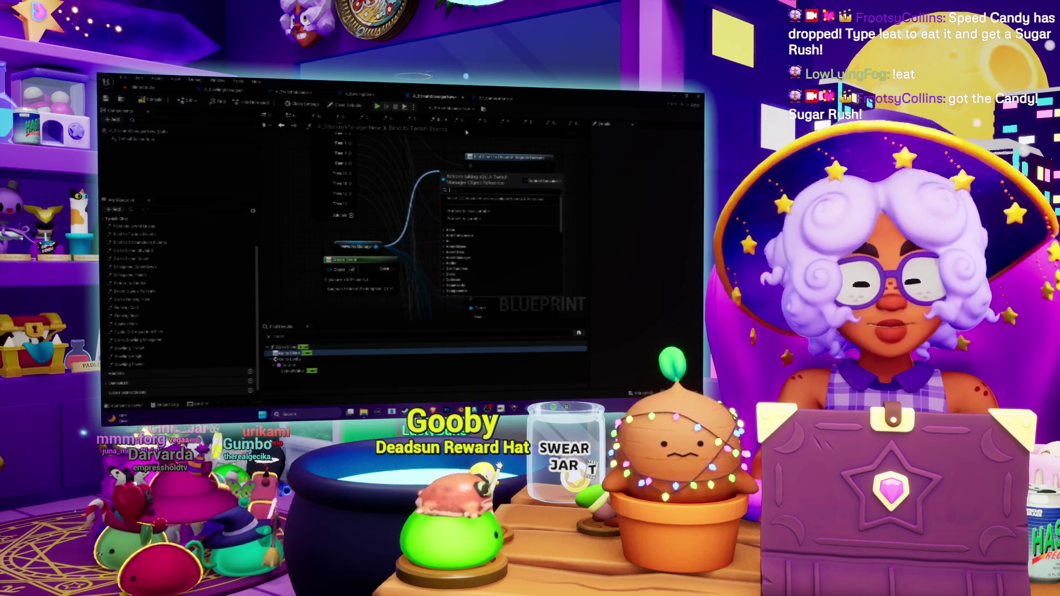
type("bind")
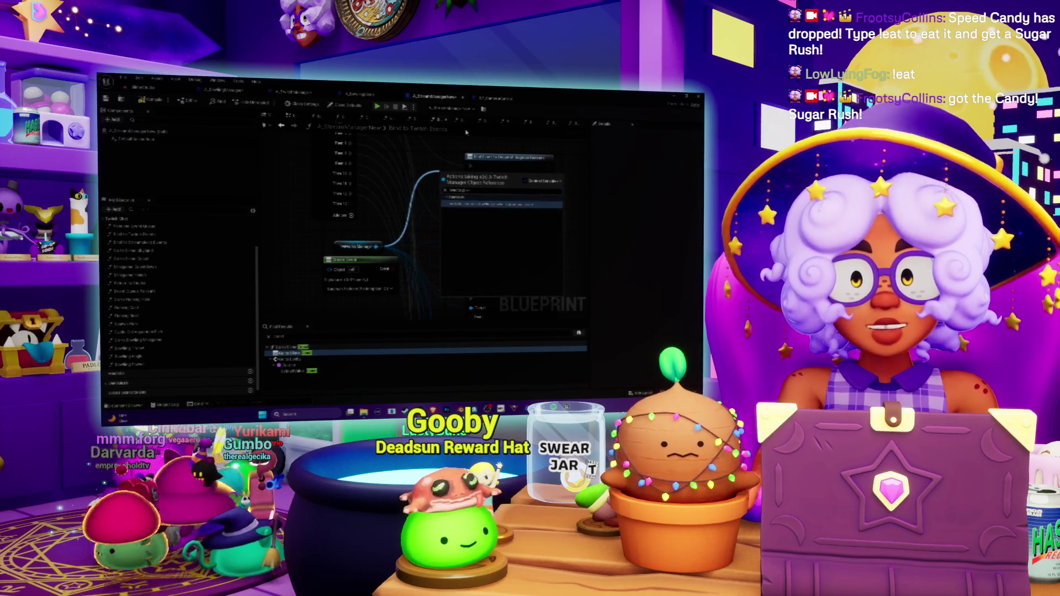
left_click(494, 205)
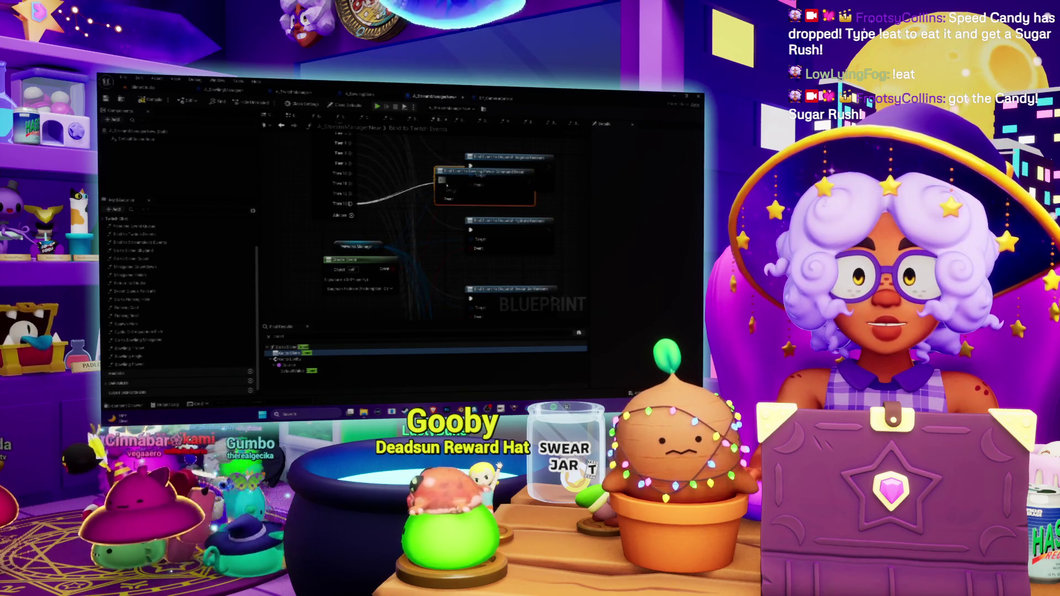
Attach a Create Event node to the Bind Event's delegate pin and arrange both nodes.
left_click_drag(469, 172, 486, 231)
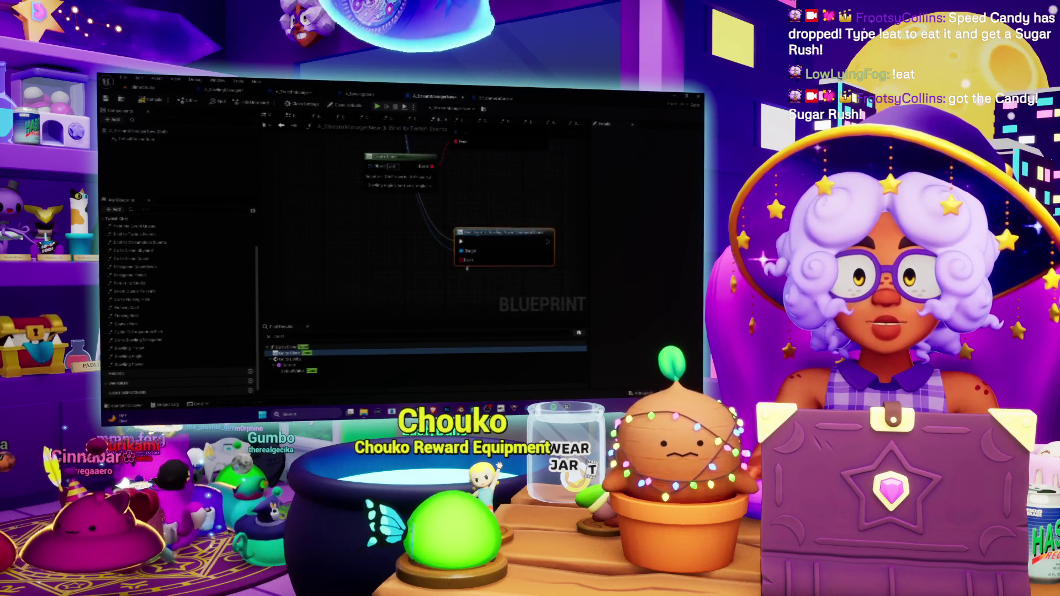
mouse_move(456, 260)
left_mouse_down()
mouse_move(372, 282)
mouse_move(385, 155)
left_mouse_up()
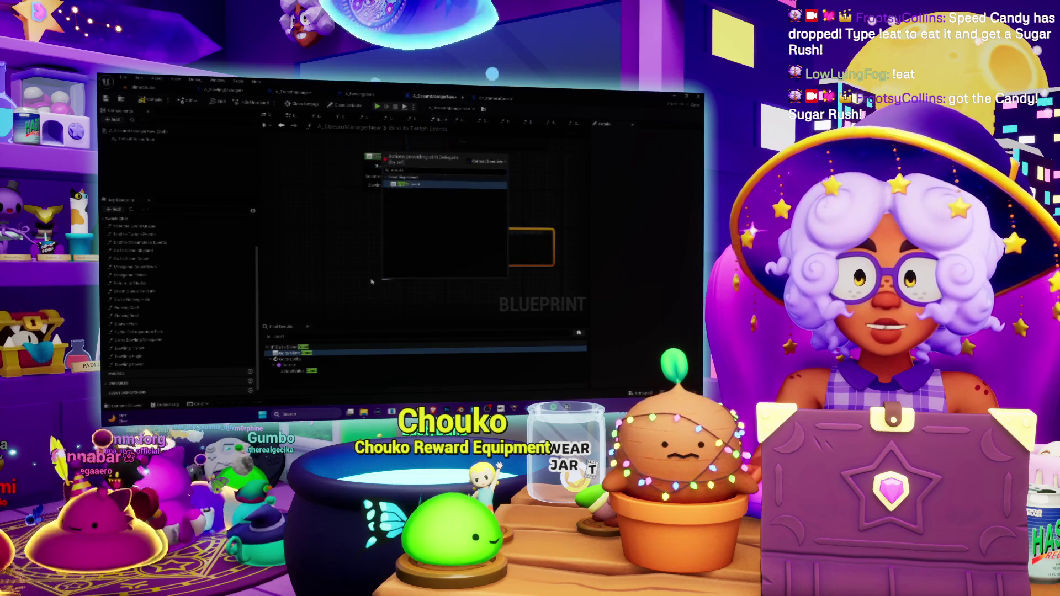
left_click(408, 184)
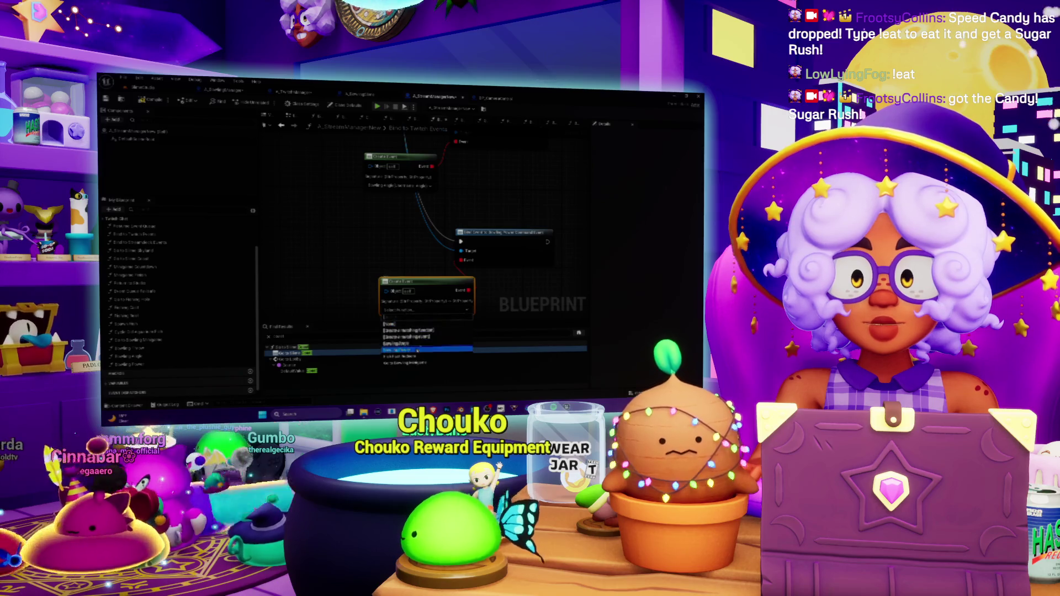
left_click_drag(423, 285, 381, 271)
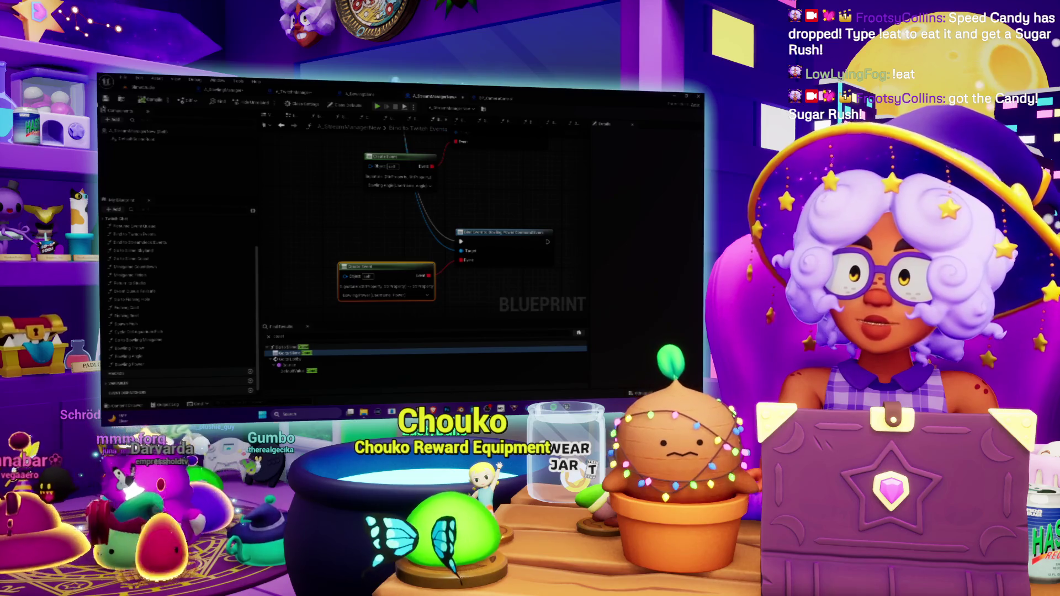
right_click(322, 229)
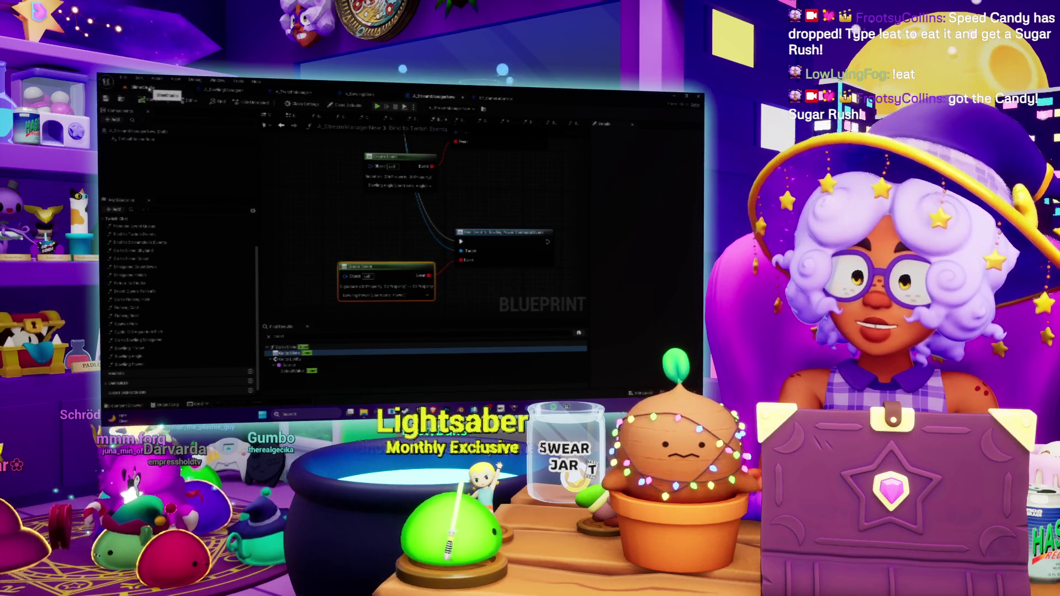
left_click(148, 88)
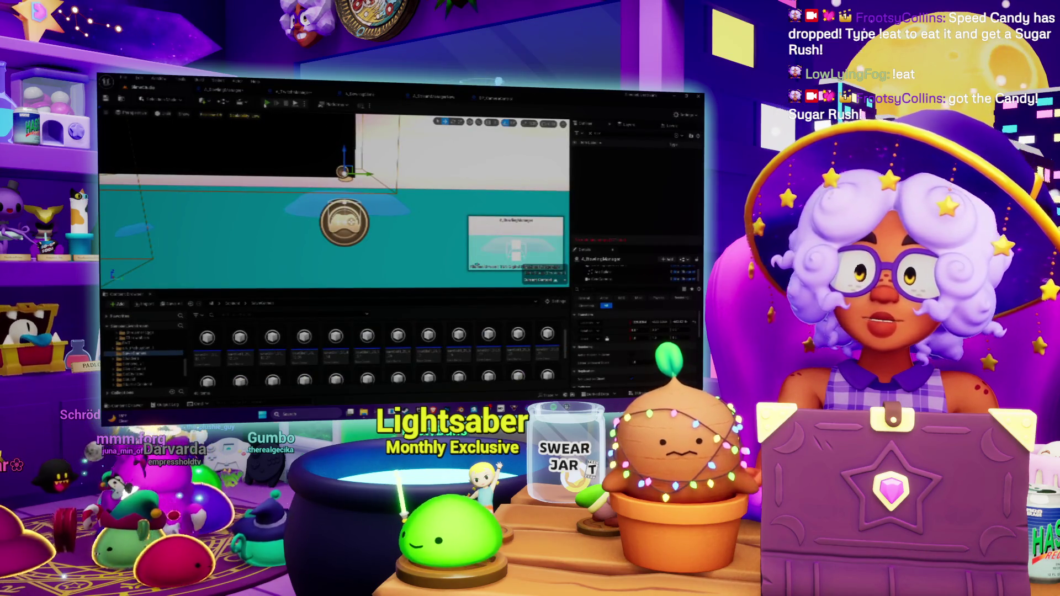
Test-play the level, stop it, save with Save Selected, and return to A_TwitchManager.
key("alt+p")
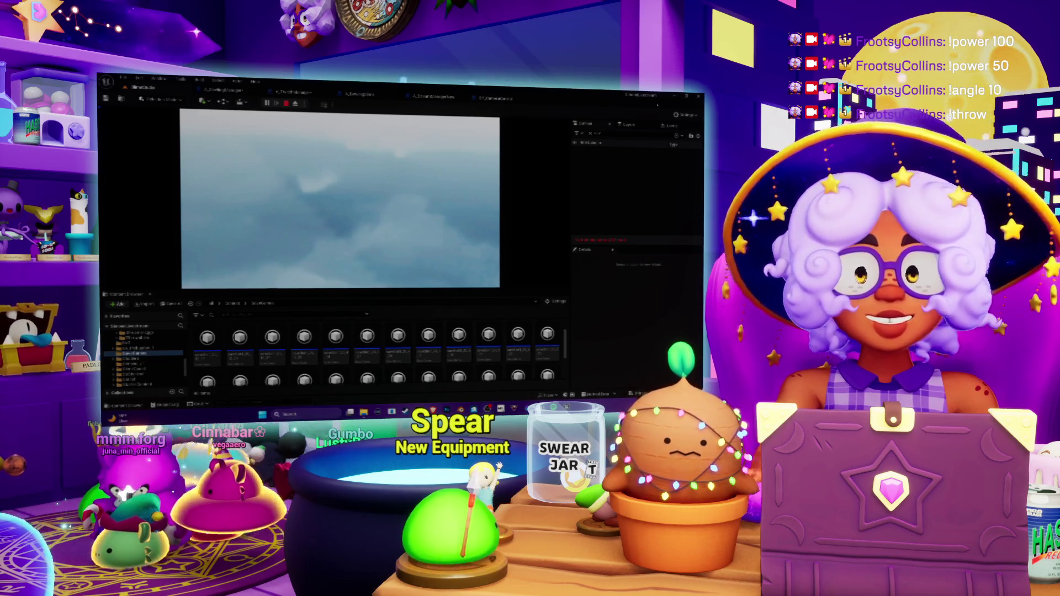
left_click(287, 105)
key("ctrl+shift+s")
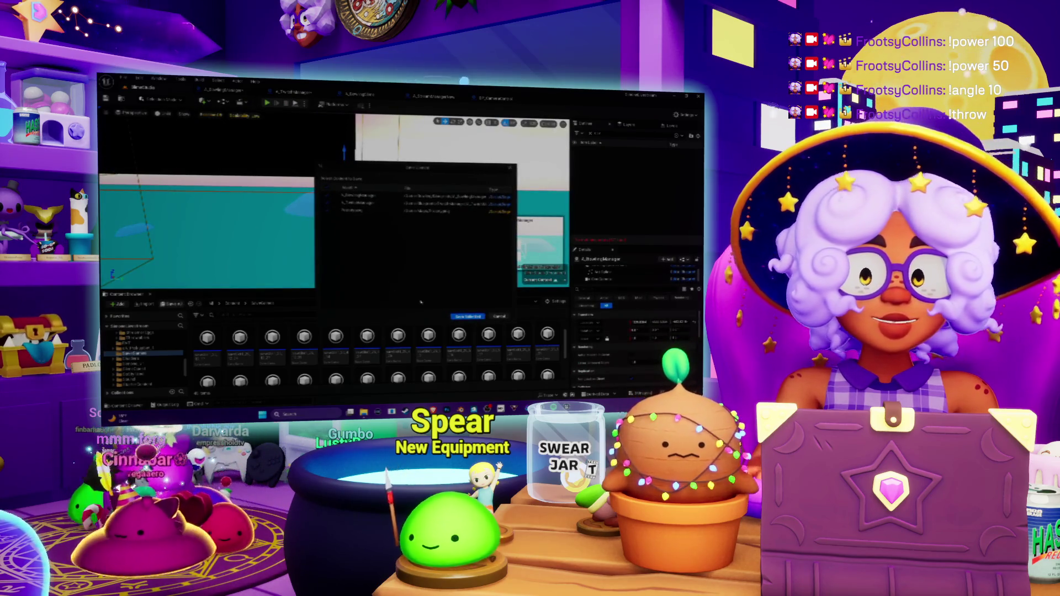
left_click(468, 316)
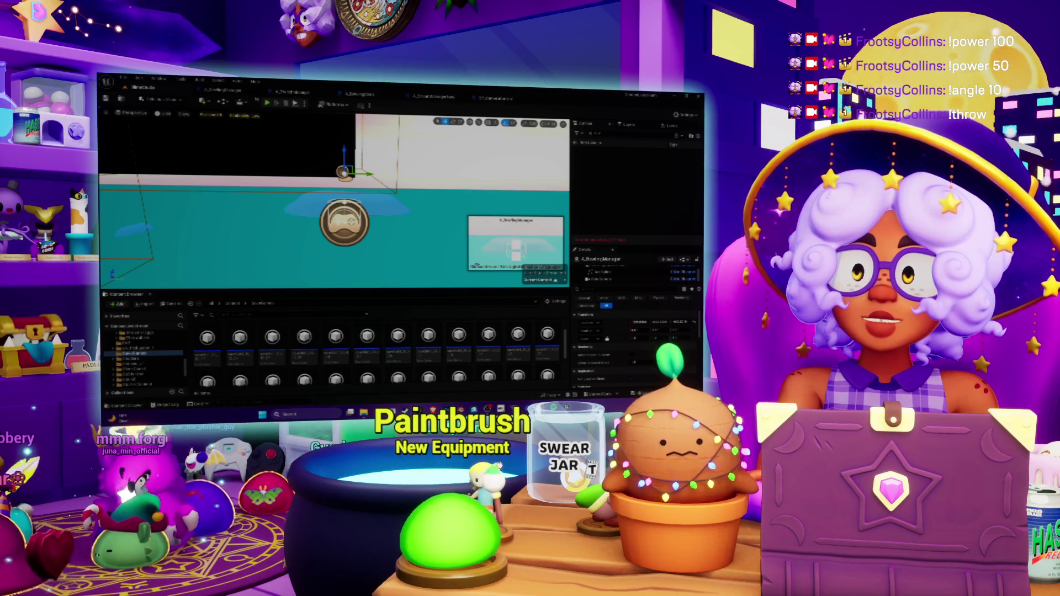
left_click(300, 95)
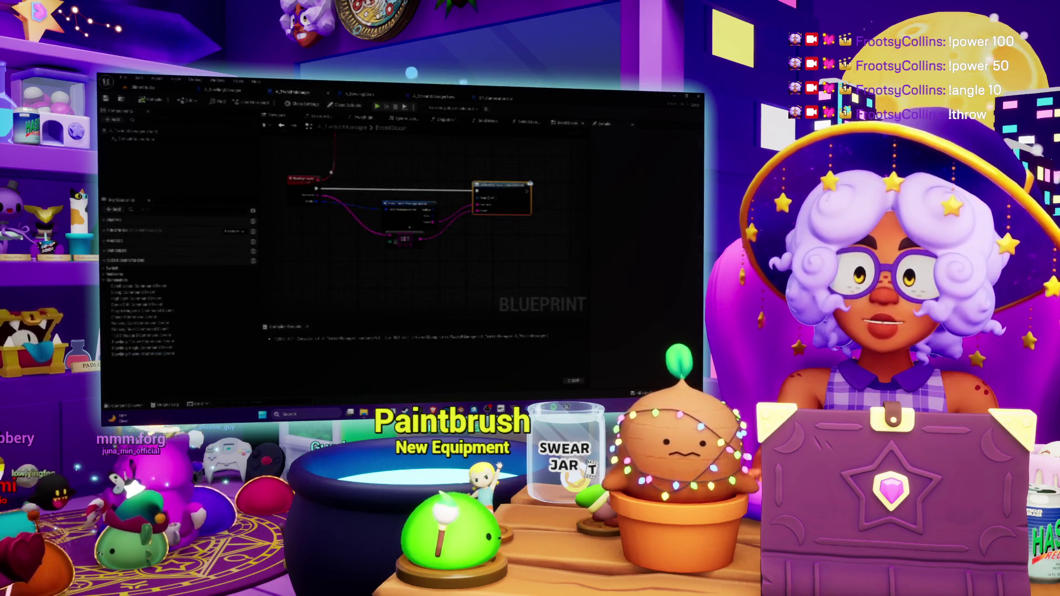
Find the delegate pin in the Twitch manager graph and drag a wire from it into empty space.
scroll(547, 236, "down", 1)
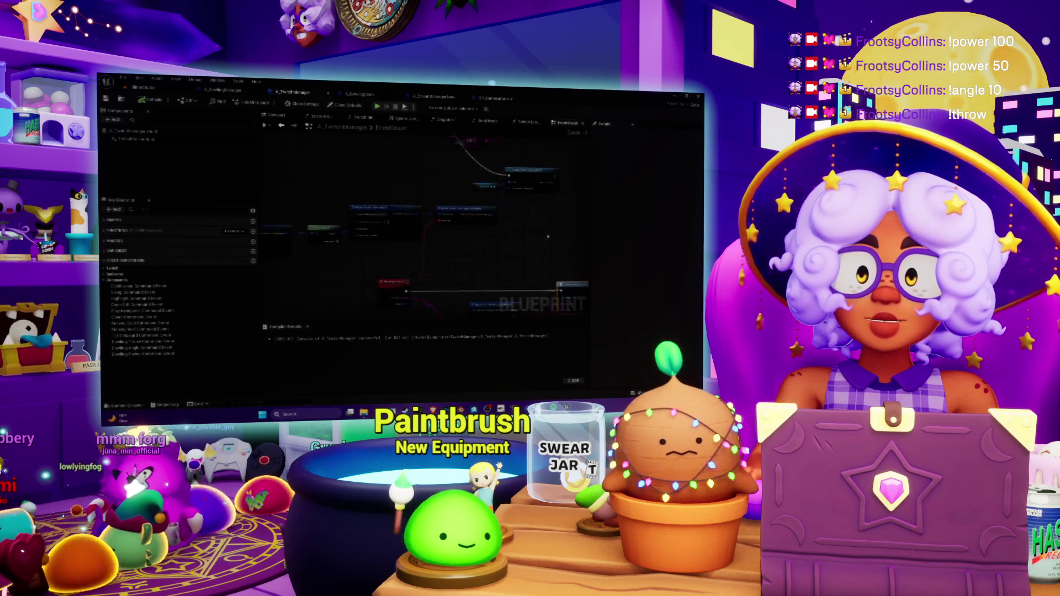
left_click_drag(569, 238, 311, 168)
scroll(418, 224, "down", 5)
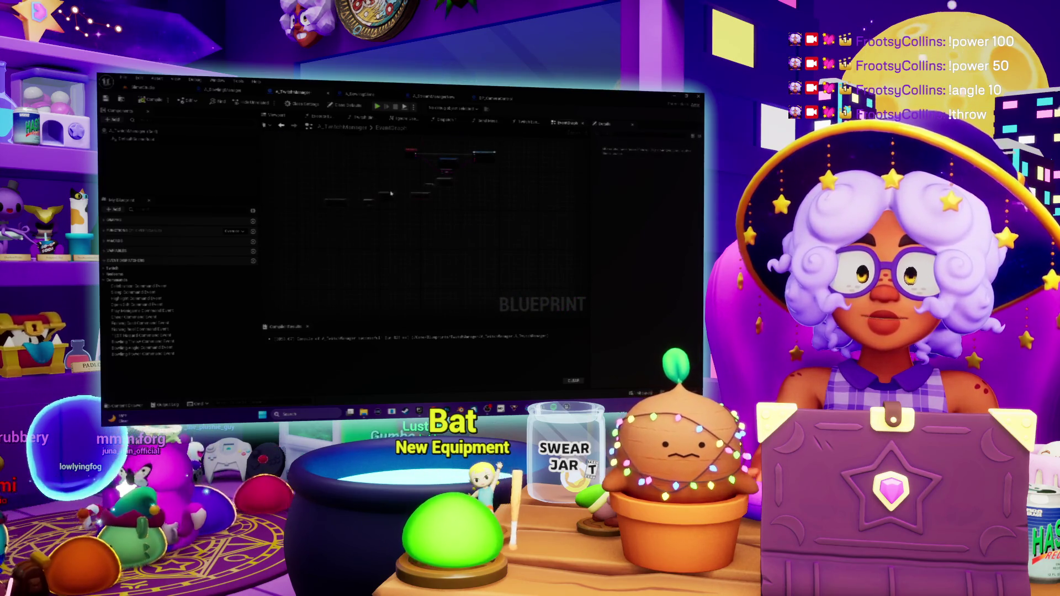
scroll(445, 191, "up", 3)
scroll(420, 232, "down", 3)
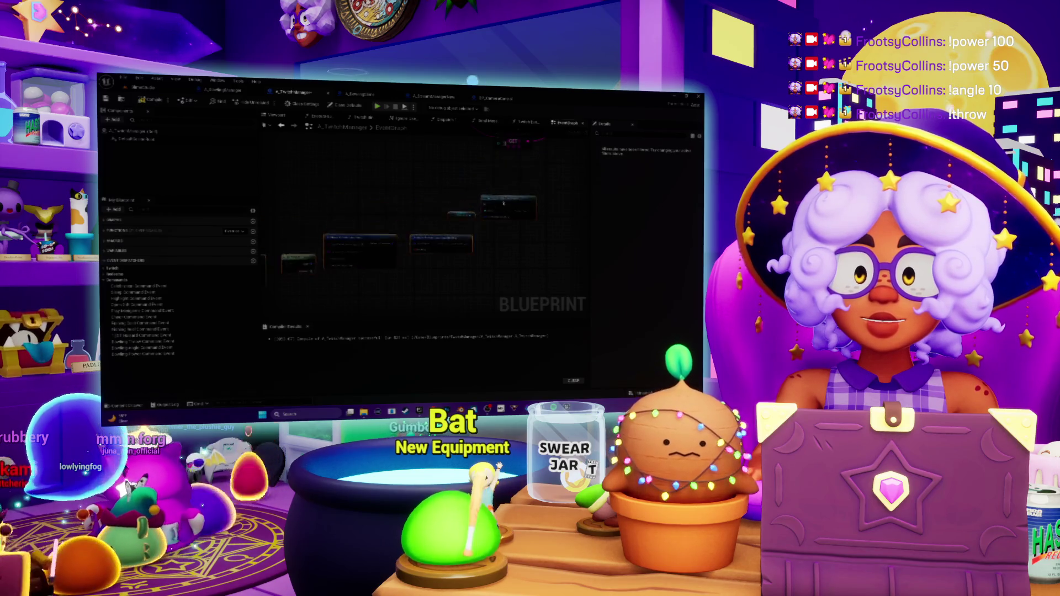
scroll(420, 232, "up", 3)
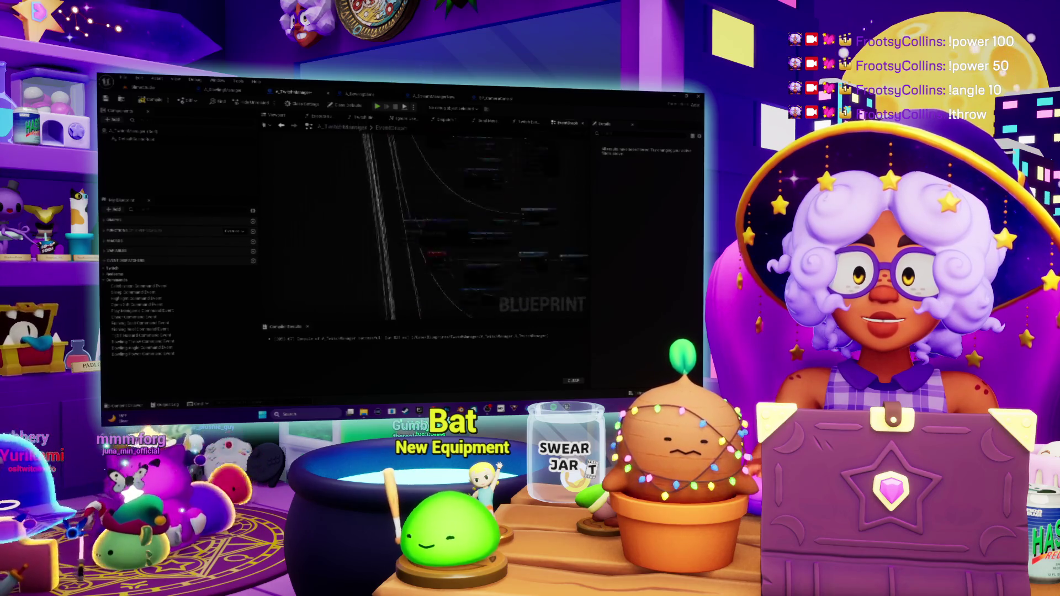
scroll(419, 232, "down", 3)
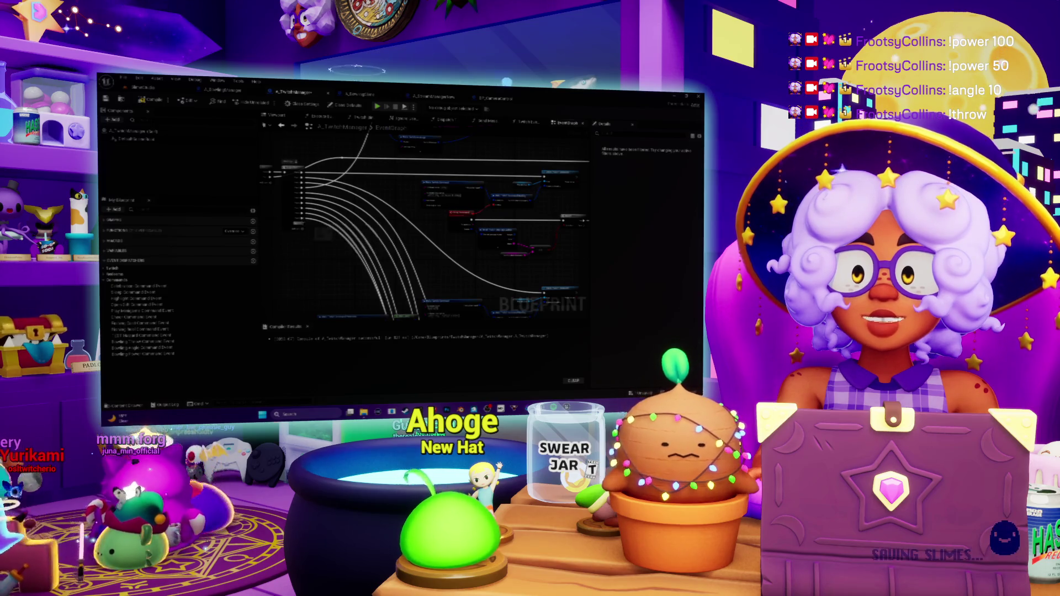
scroll(375, 276, "up", 5)
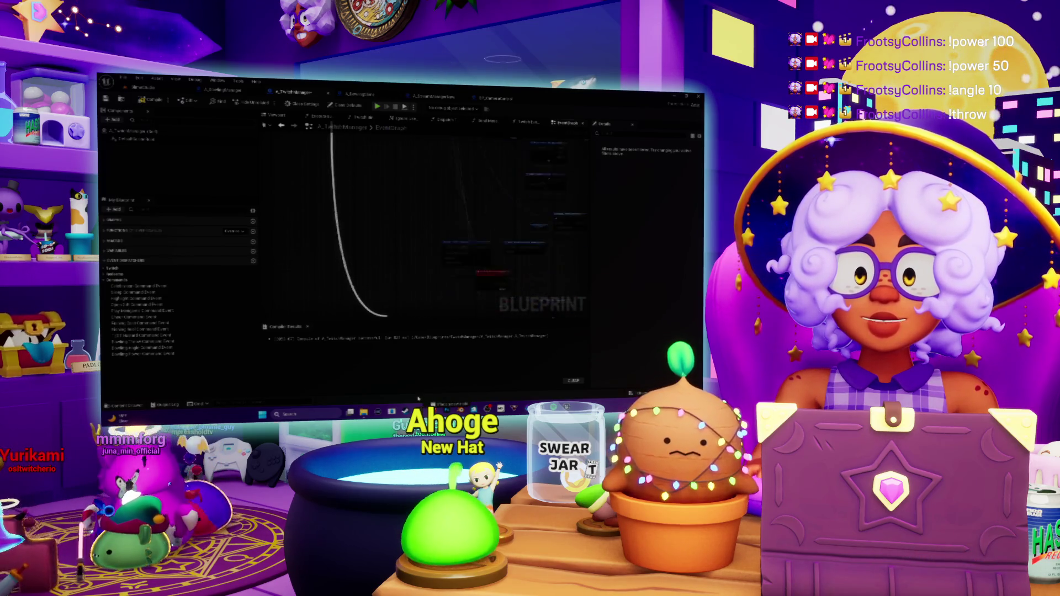
scroll(436, 95, "down", 5)
left_click_drag(436, 138, 486, 250)
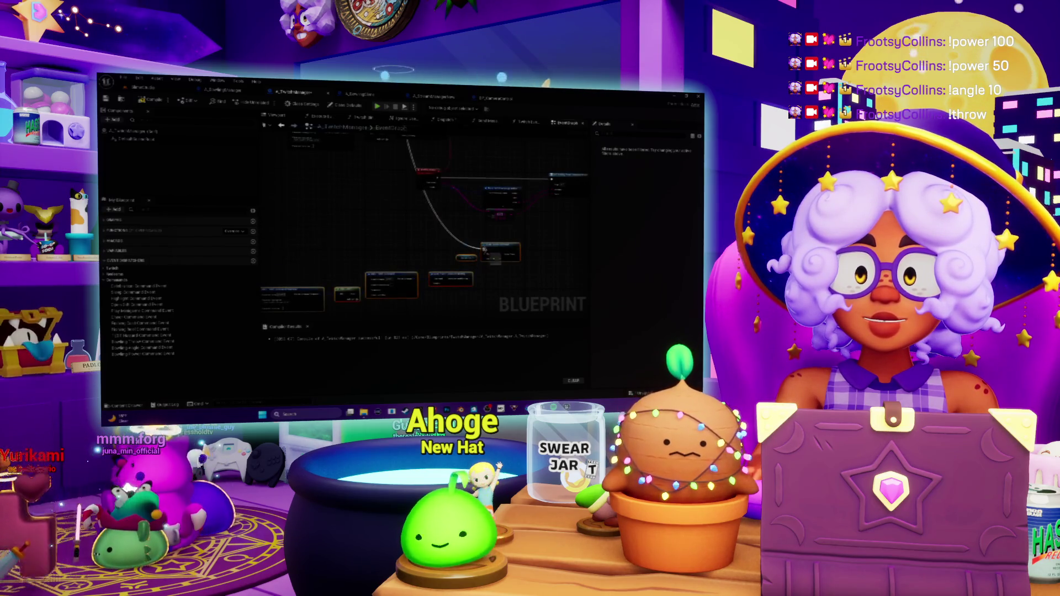
mouse_move(420, 275)
left_mouse_down()
mouse_move(445, 290)
mouse_move(431, 309)
left_mouse_up()
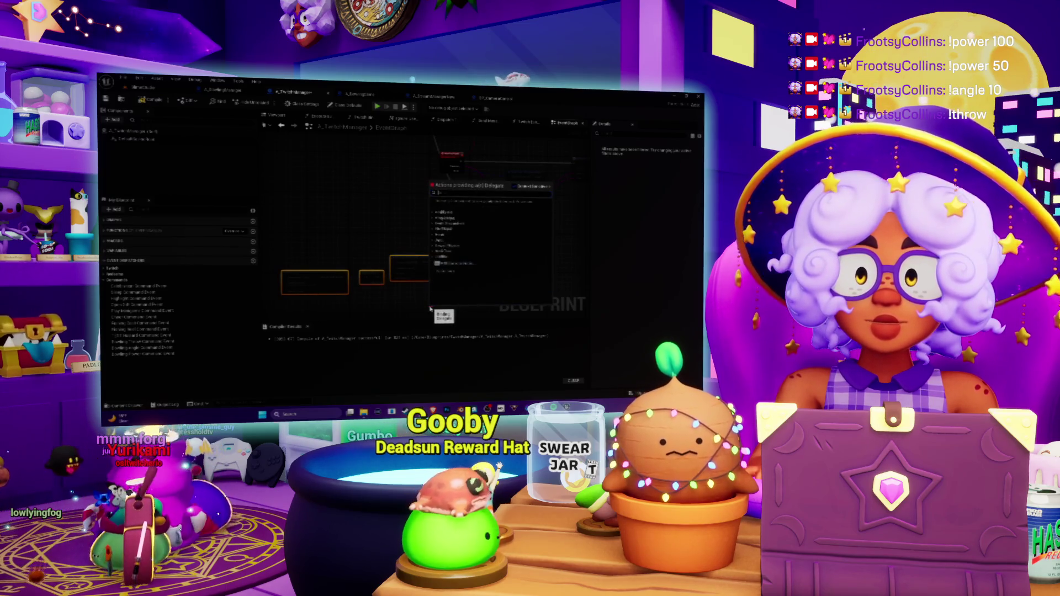
Add a custom event bound to the delegate through the 'create' search, and center it in view.
type("create")
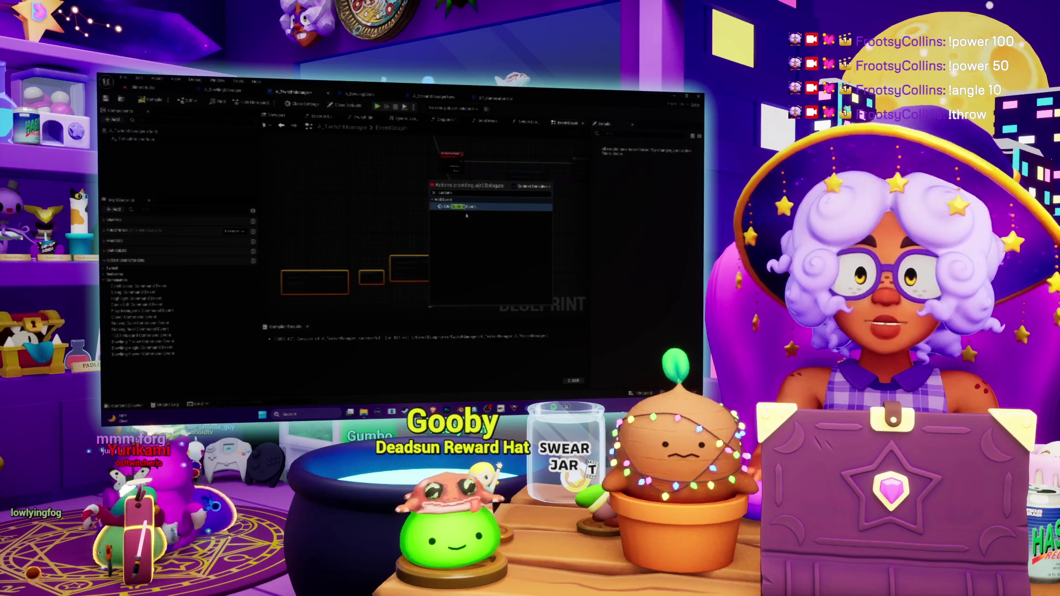
left_click(465, 207)
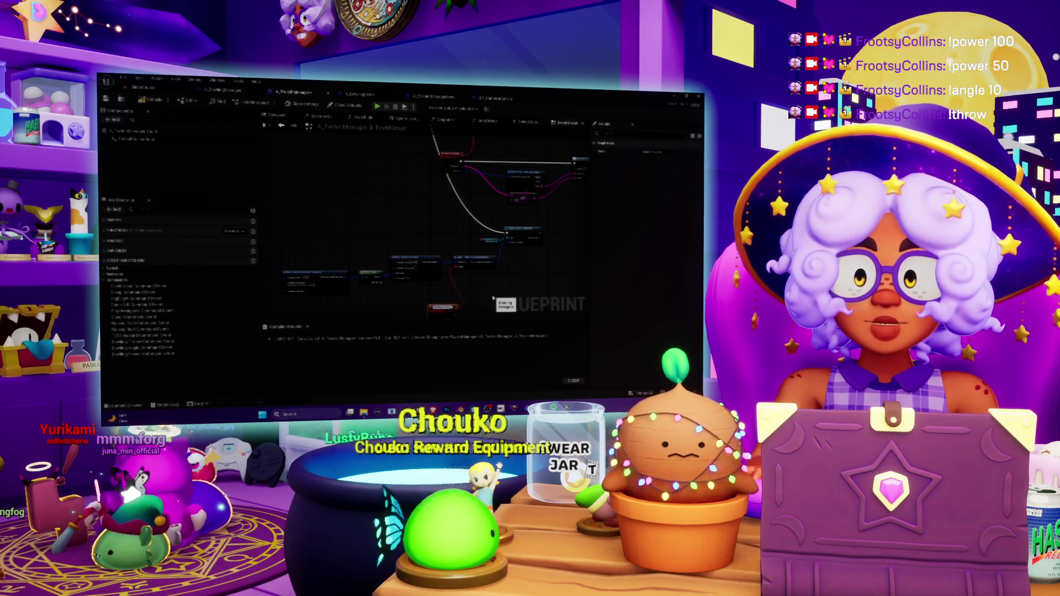
left_click_drag(493, 298, 467, 207)
scroll(466, 208, "up", 2)
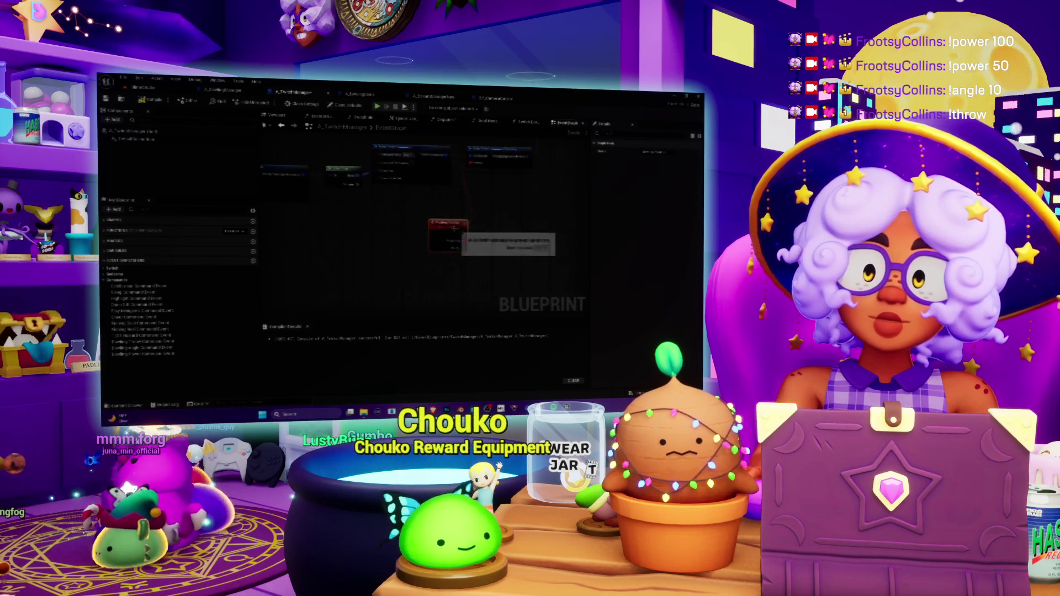
left_click_drag(483, 149, 501, 177)
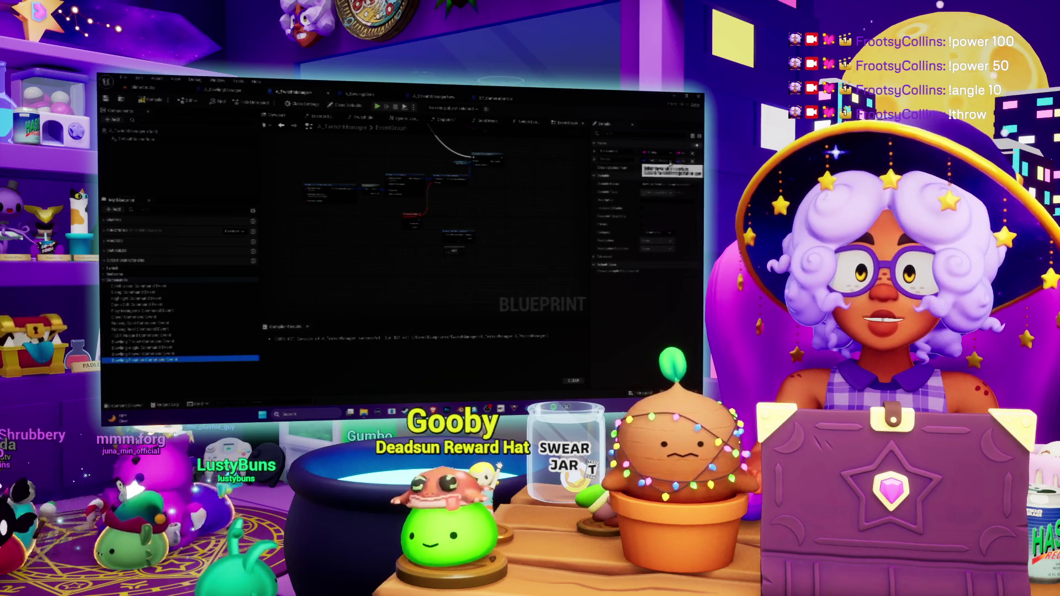
Set the custom event's new input to a variable type and name it Power.
left_click(662, 166)
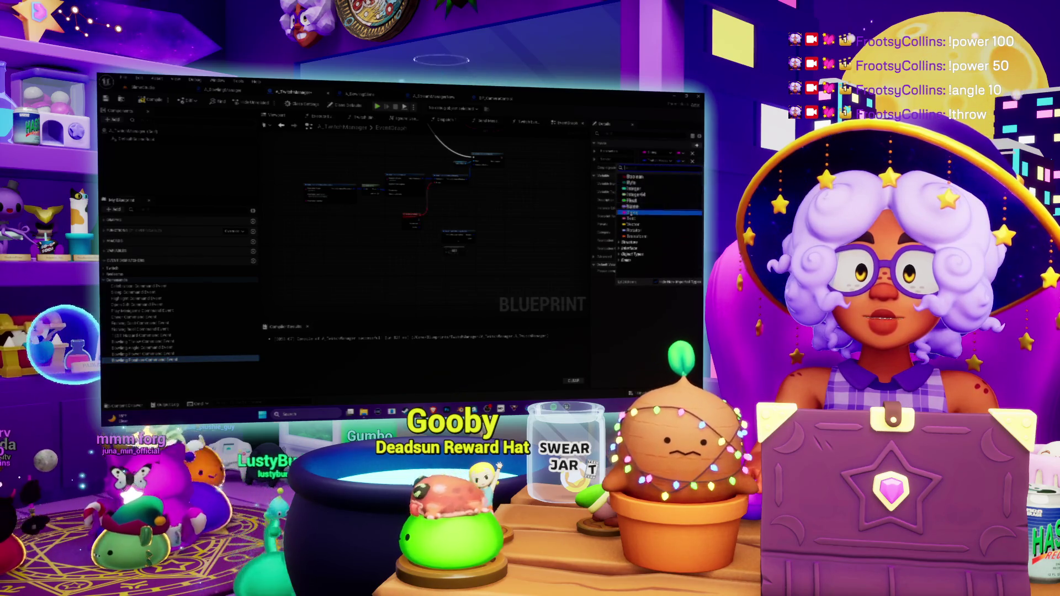
left_click(634, 224)
left_click(623, 155)
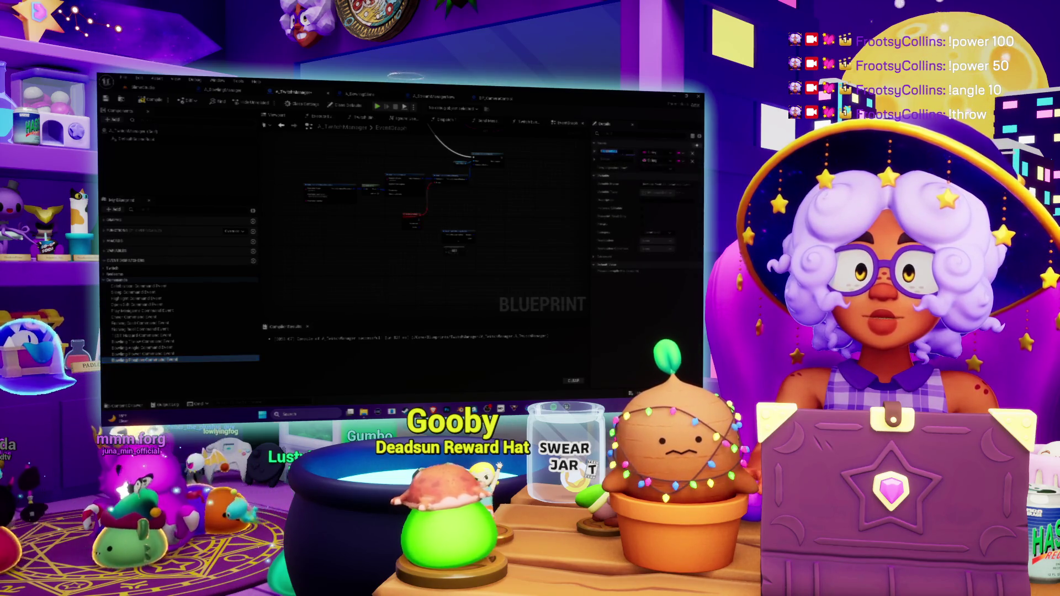
type("Power")
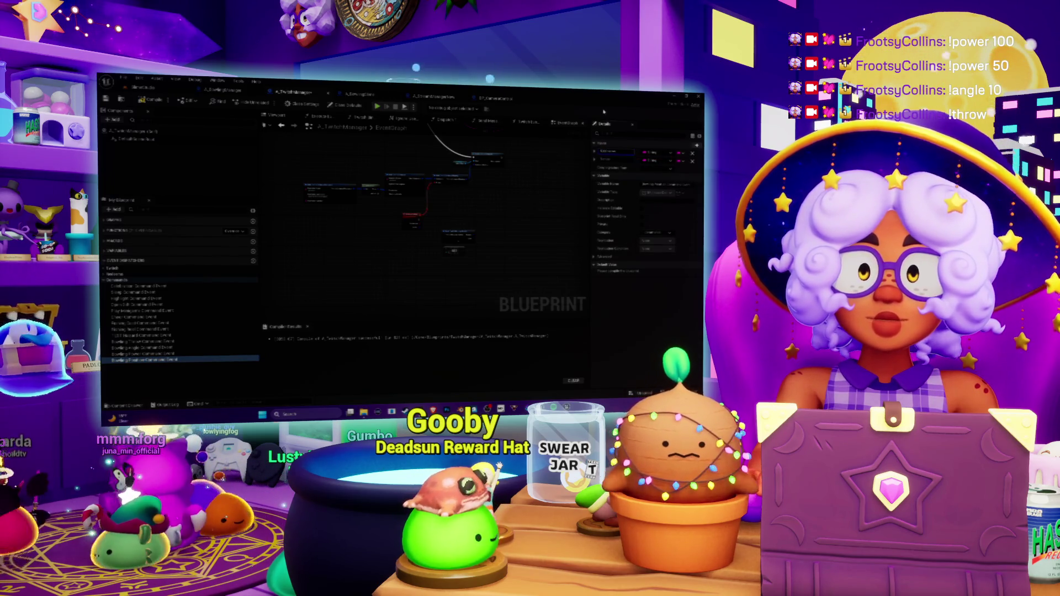
key("Tab")
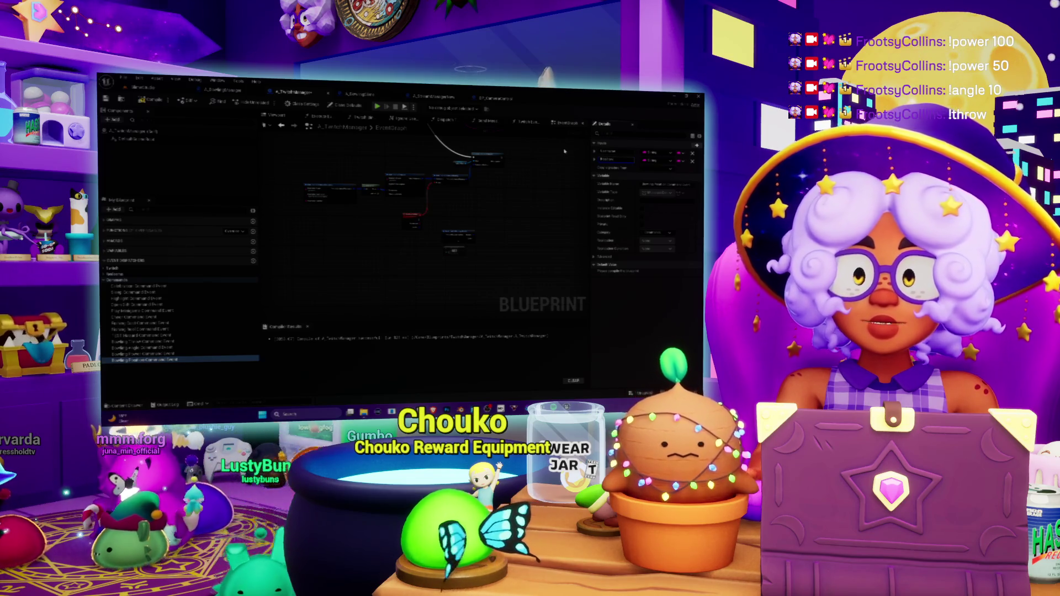
scroll(326, 198, "up", 2)
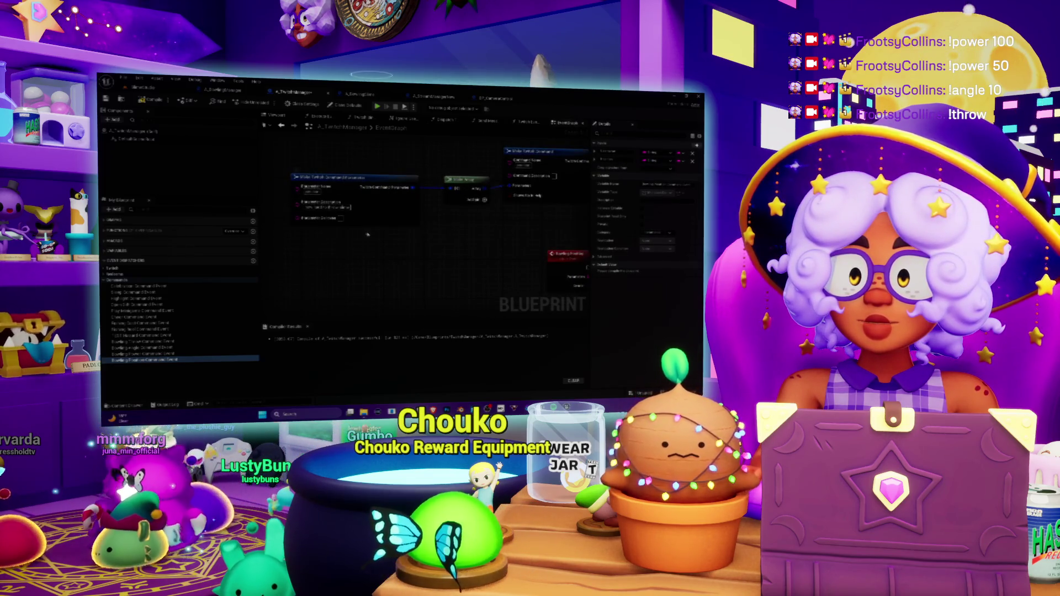
Replace the parameter description with 'The' and bring the Bowling Position node into view.
double_click(328, 207)
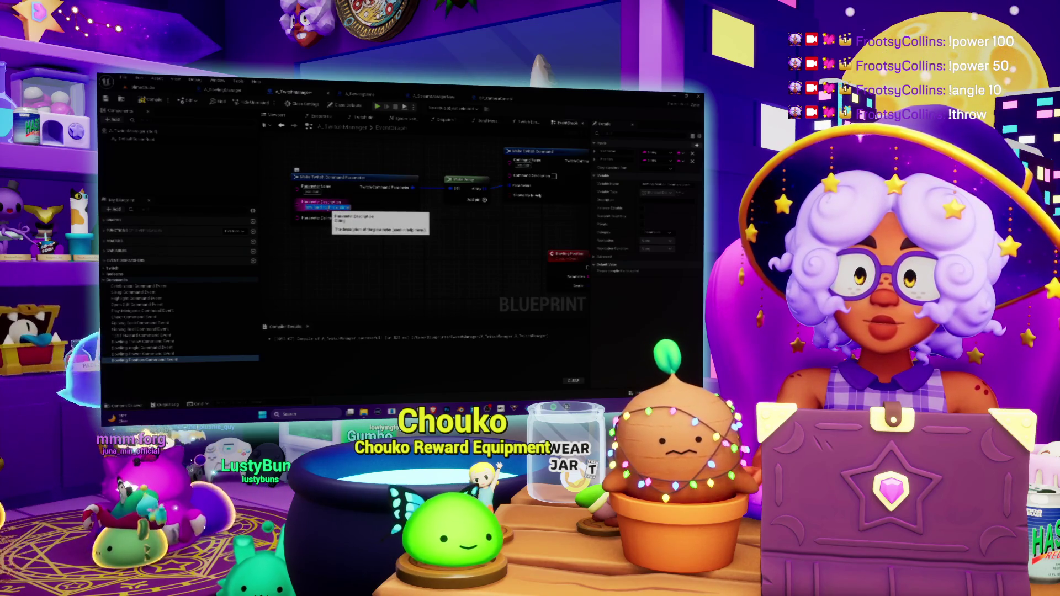
key("BackSpace")
type("The")
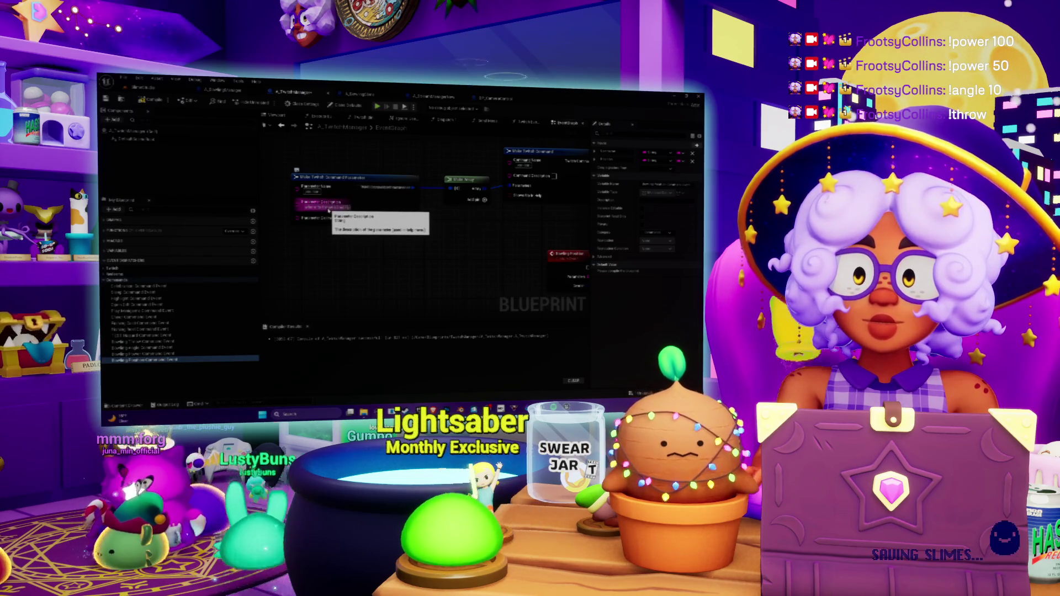
left_click(476, 238)
left_click_drag(476, 238, 403, 215)
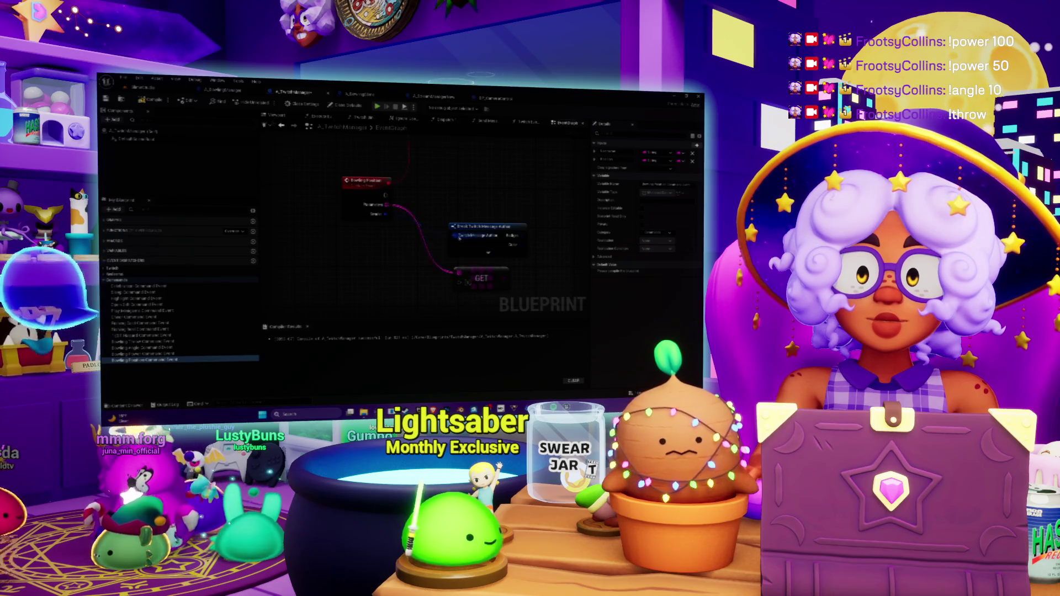
scroll(451, 215, "down", 4)
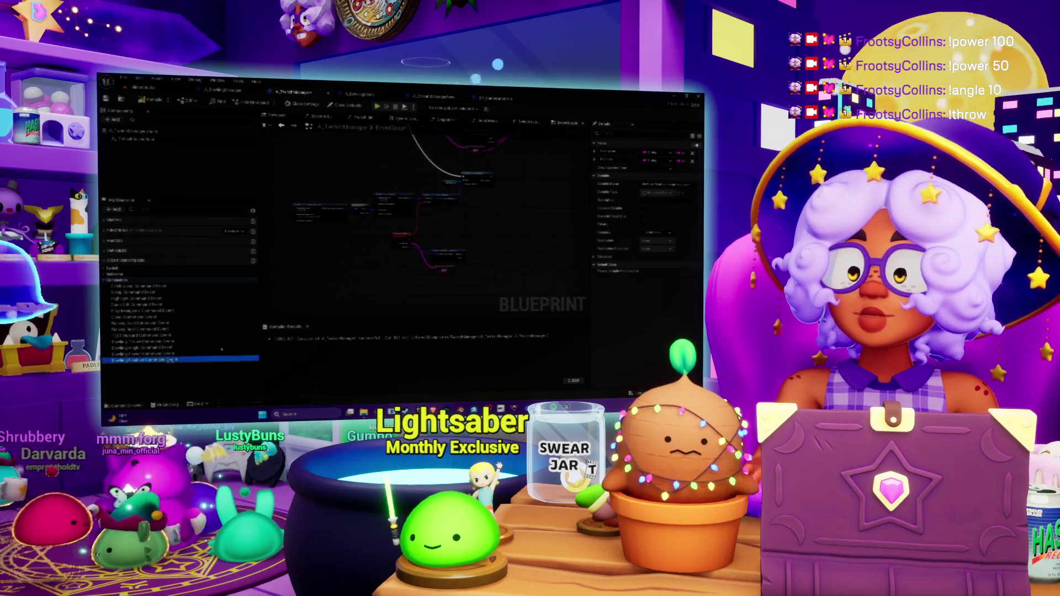
Add a node from the graph's context menu, then bring up the Save Content prompt.
right_click(479, 259)
key("Escape")
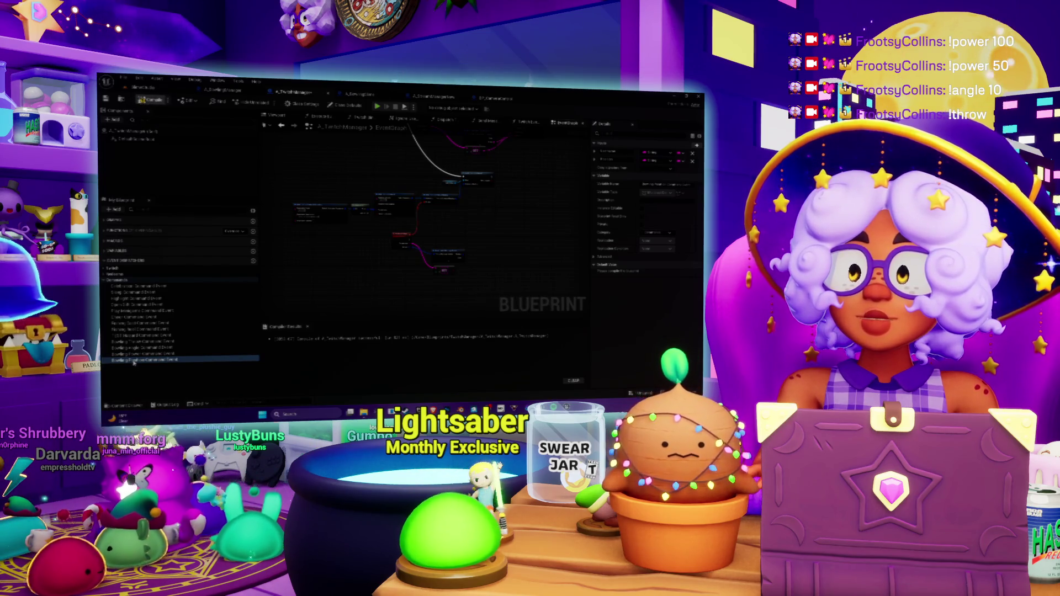
right_click(494, 258)
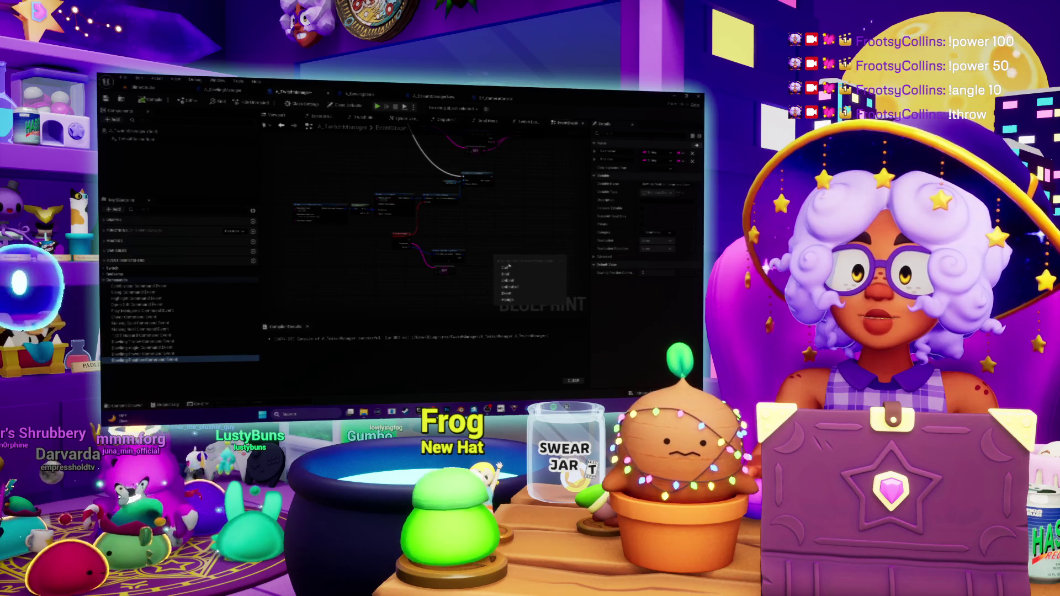
left_click(506, 267)
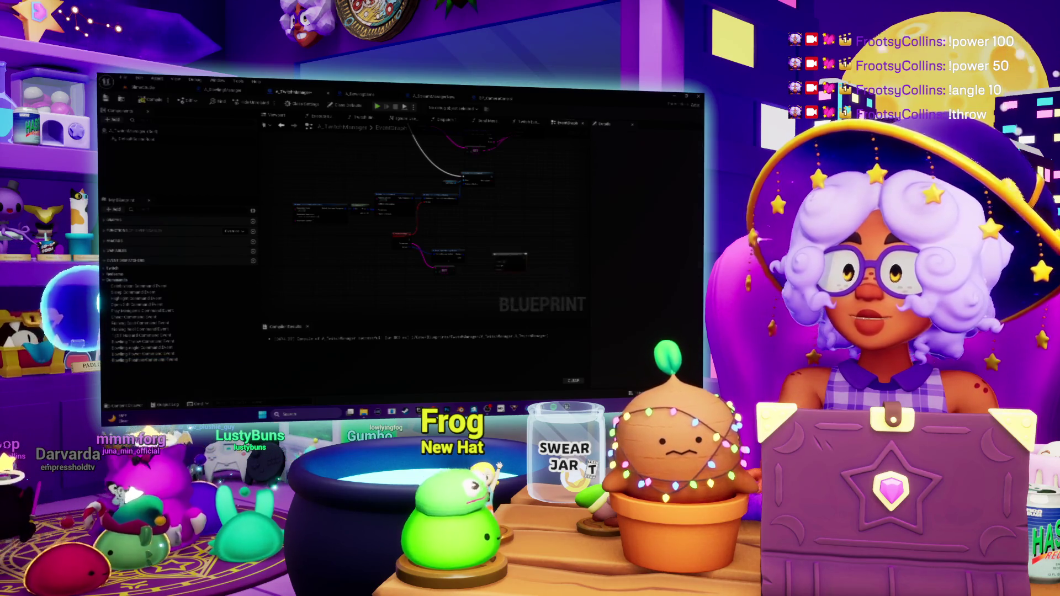
key("ctrl+Tab")
key("ctrl+shift+s")
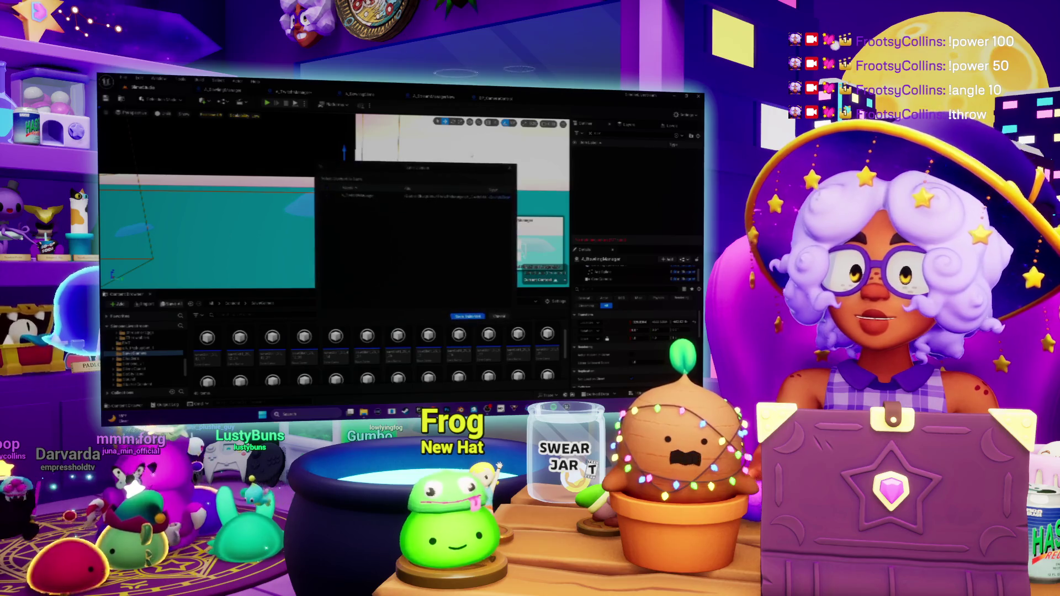
Save the pending asset and cycle through the Blueprint tabs back to A_TwitchManager's graph.
left_click(467, 318)
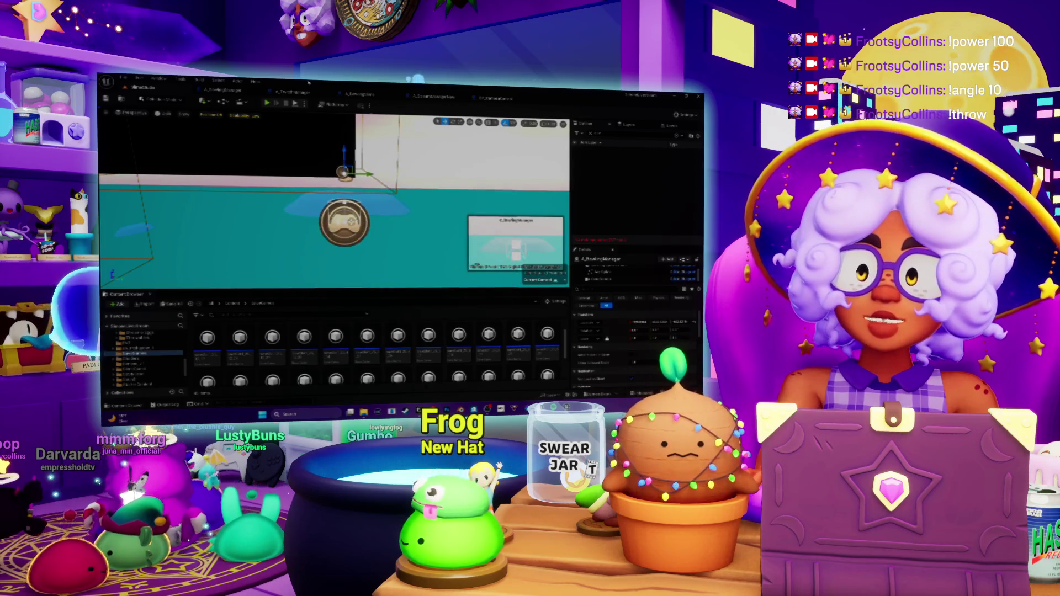
key("ctrl+Tab")
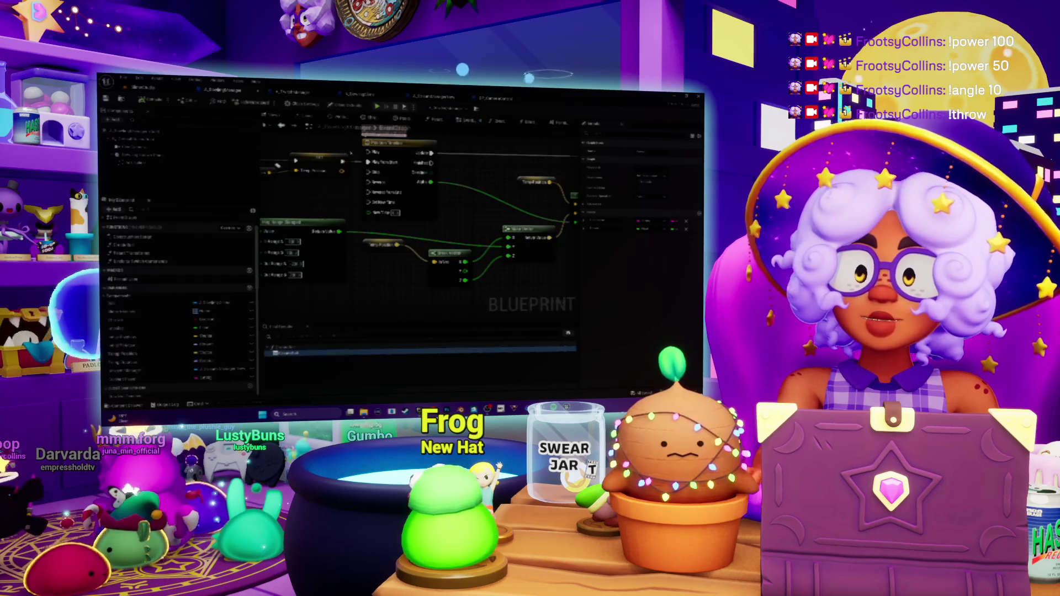
left_click(360, 95)
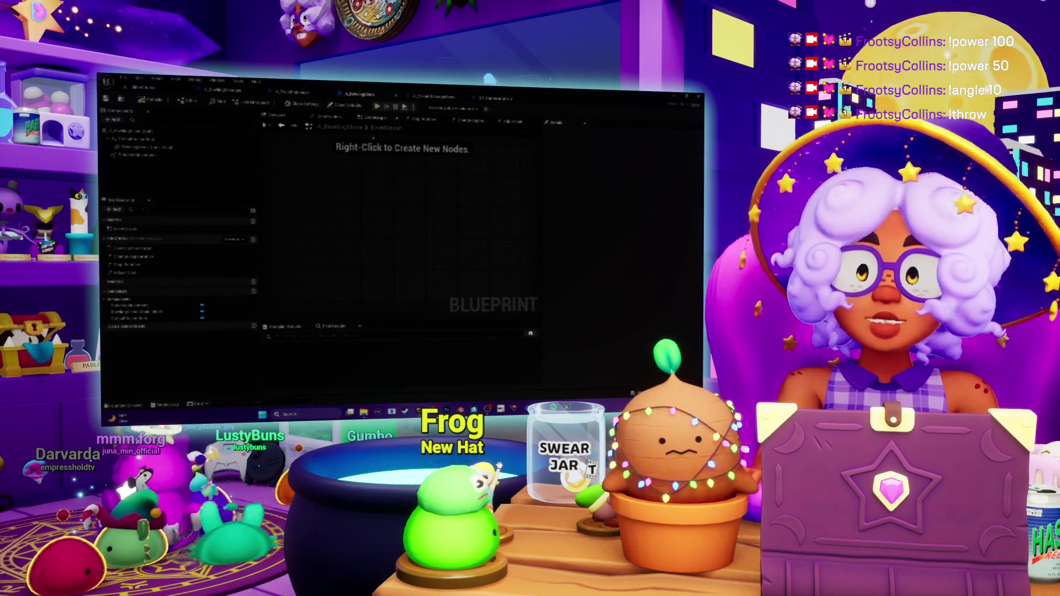
left_click(220, 90)
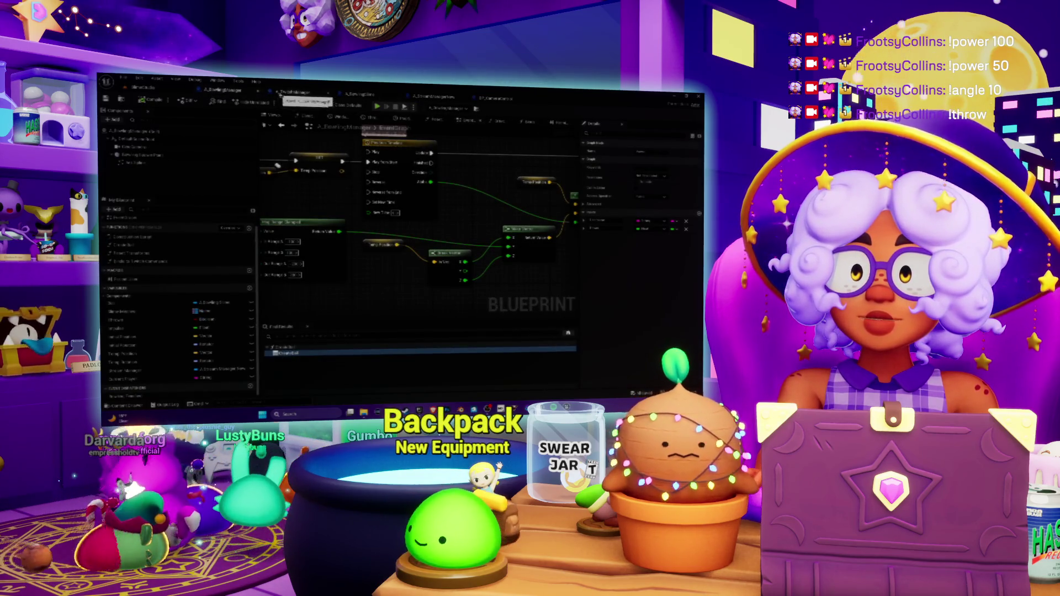
left_click(293, 92)
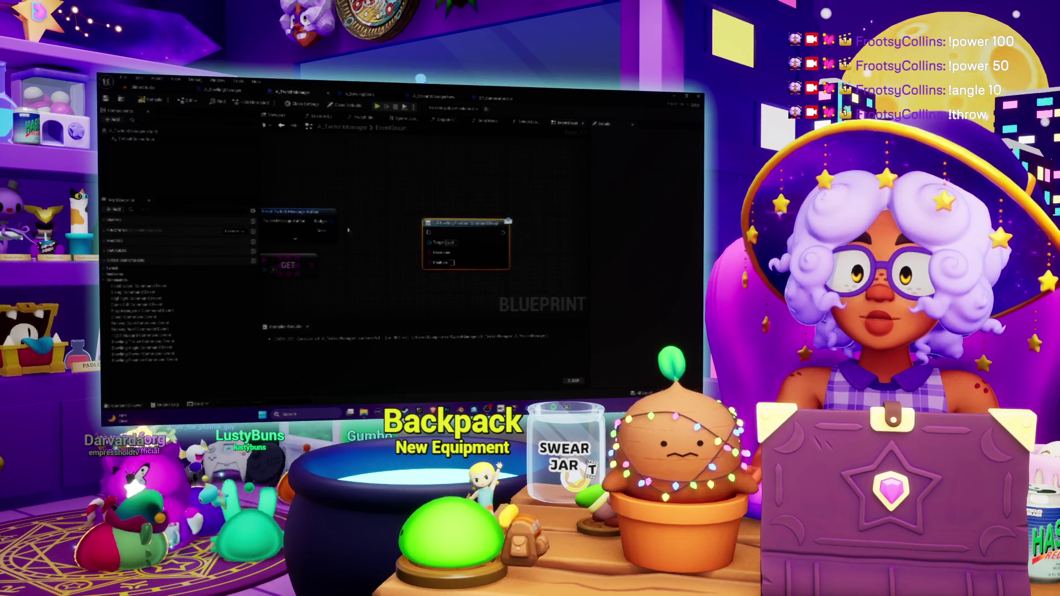
Wire the GET value into Bowling Position's Position pin and its exec from the command event.
left_click_drag(348, 230, 389, 233)
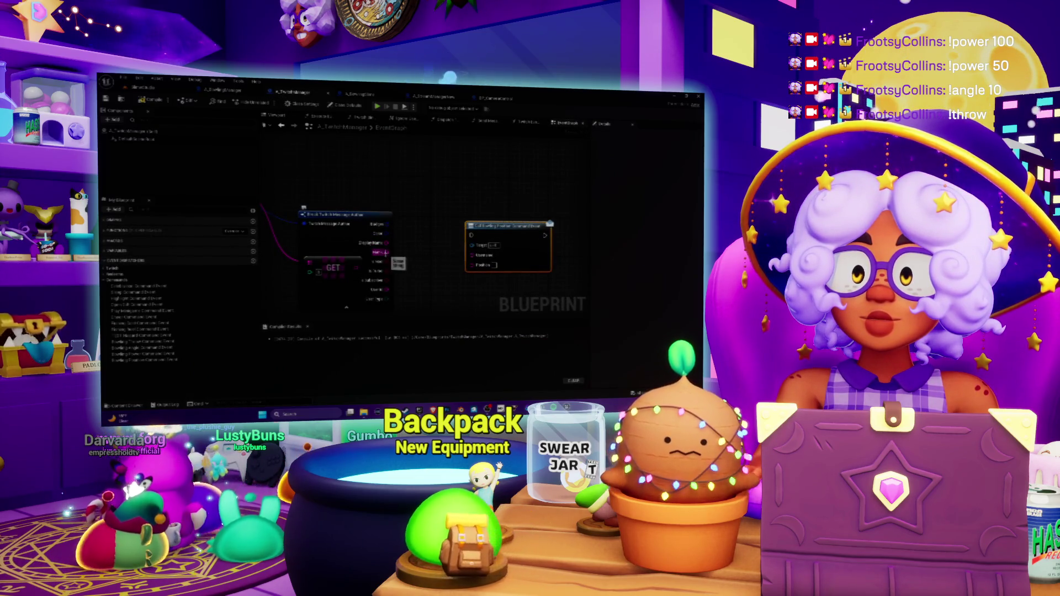
left_click_drag(356, 268, 472, 265)
mouse_move(299, 201)
left_mouse_down()
mouse_move(532, 252)
mouse_move(551, 212)
left_mouse_up()
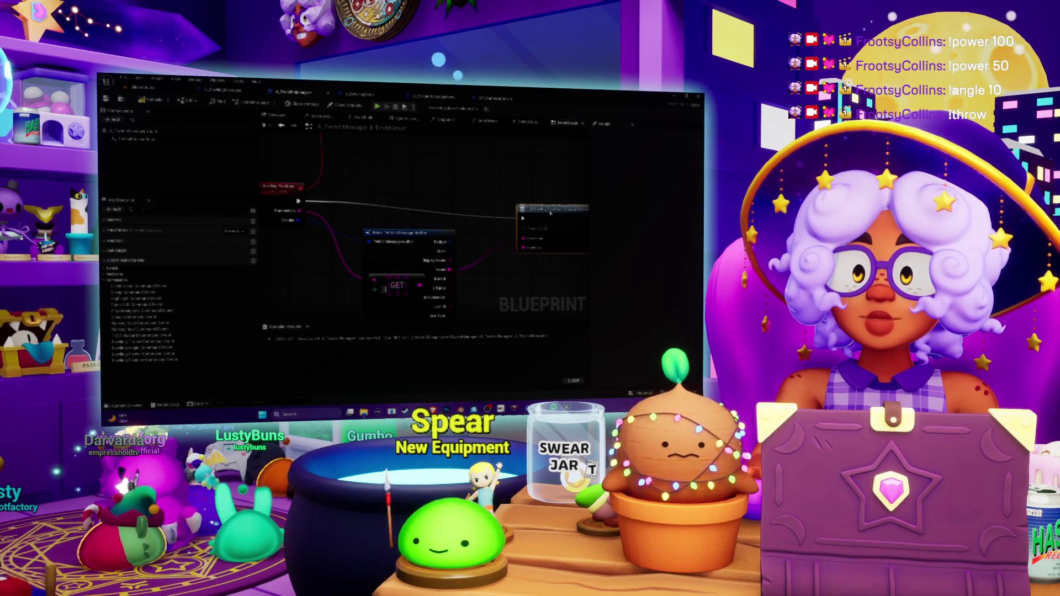
Align the Break Twitch Message and Bowling Position nodes with the rest of the graph.
left_click_drag(438, 278, 451, 282)
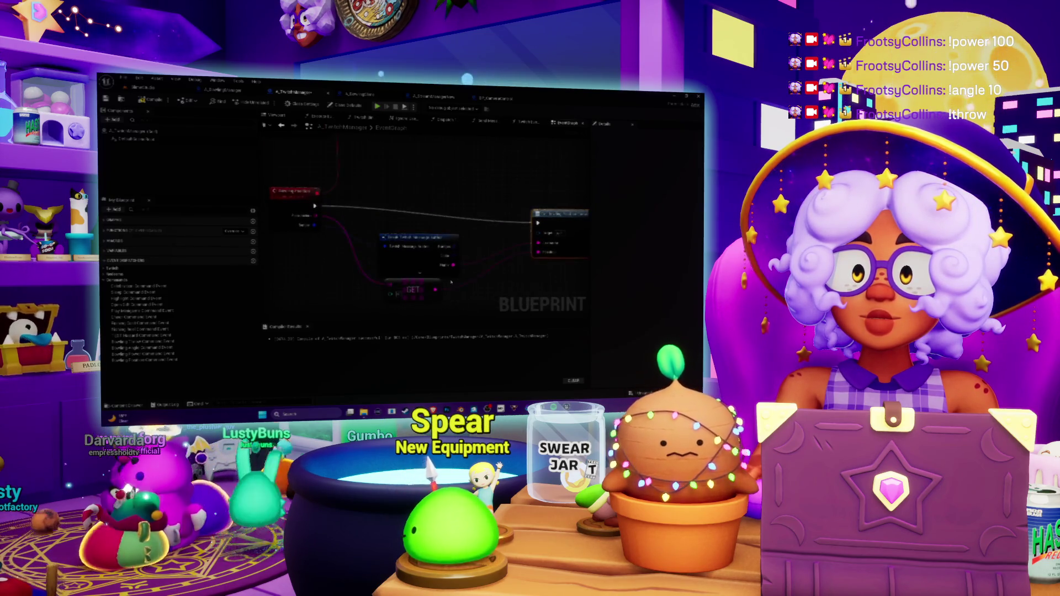
left_click_drag(420, 238, 418, 232)
left_click_drag(561, 225, 556, 214)
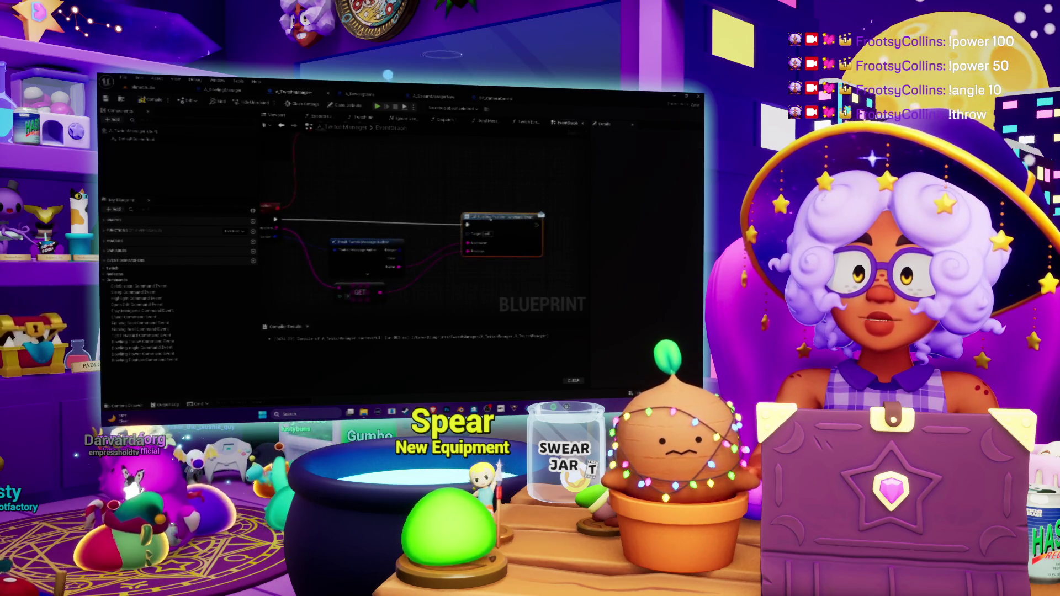
key("alt+Tab")
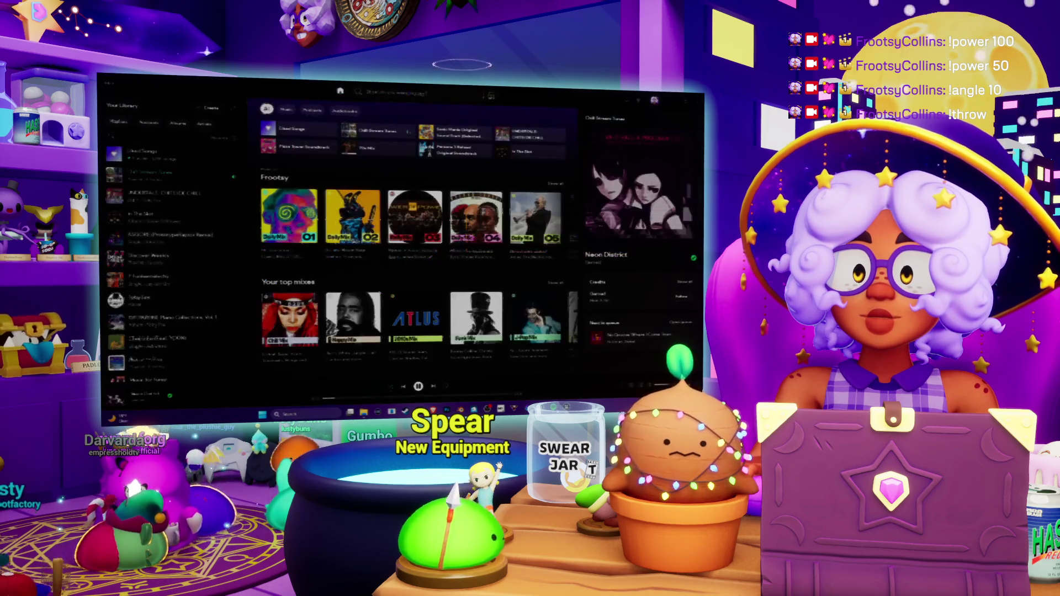
key("alt+Tab")
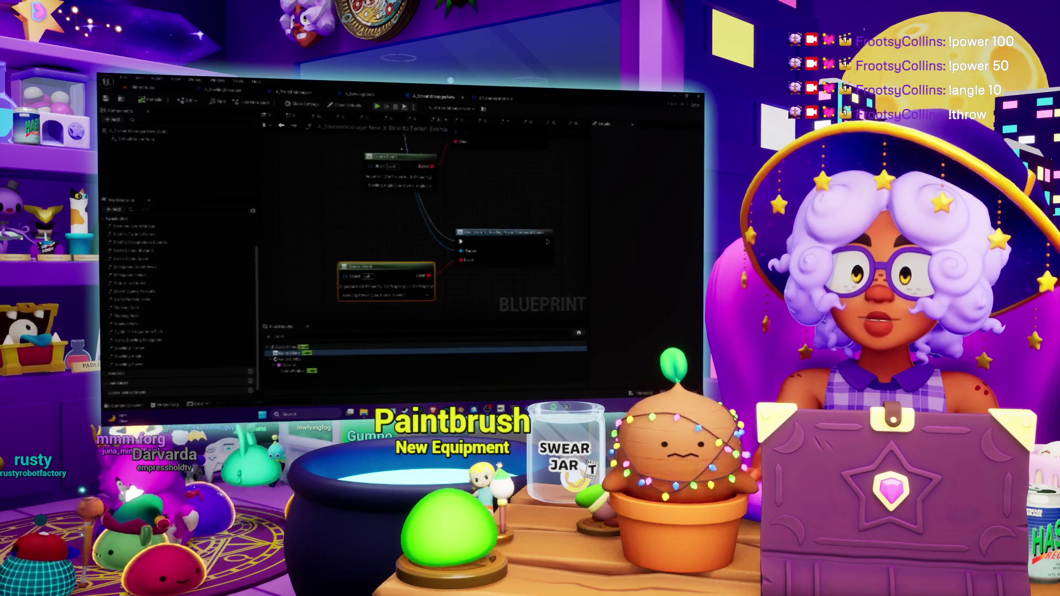
Bind an event to the bowling command off the Twitch Manager reference, then open the bowling function.
left_click_drag(392, 243, 401, 210)
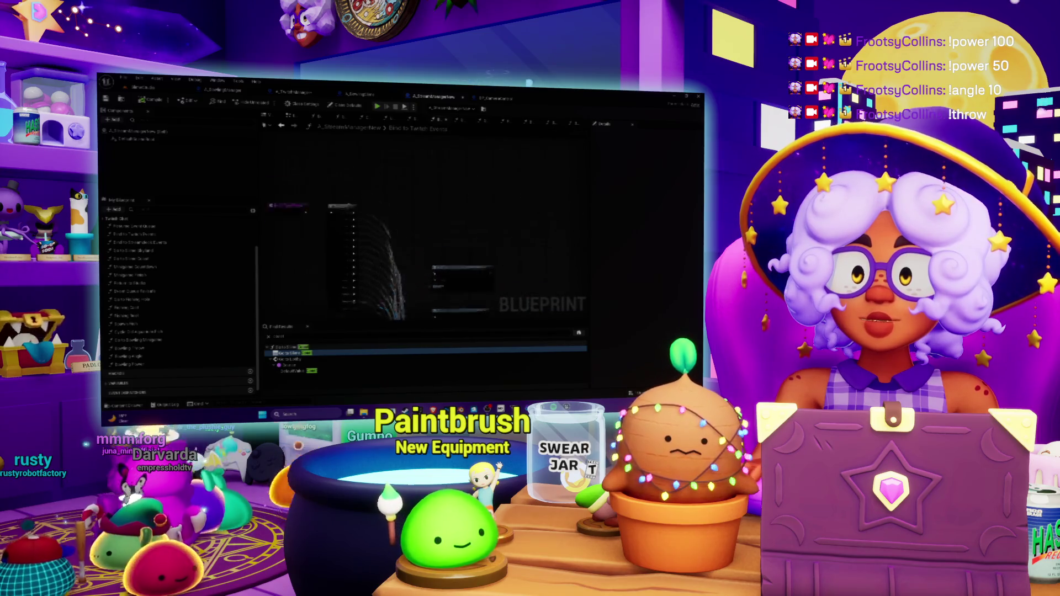
left_click_drag(397, 265, 404, 210)
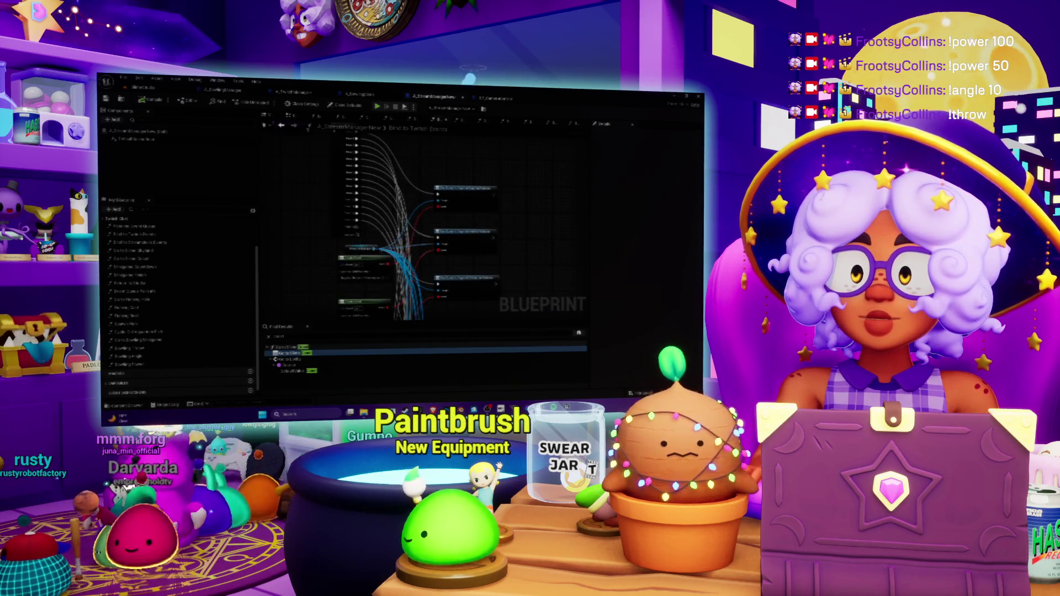
scroll(370, 262, "up", 1)
left_click_drag(381, 243, 402, 192)
type("bind to")
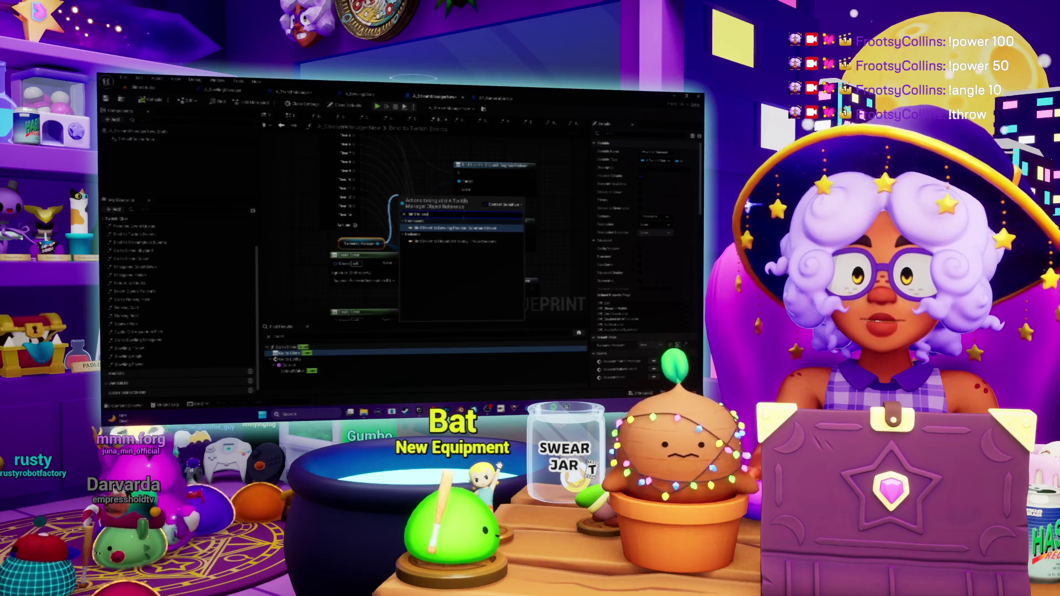
key("Return")
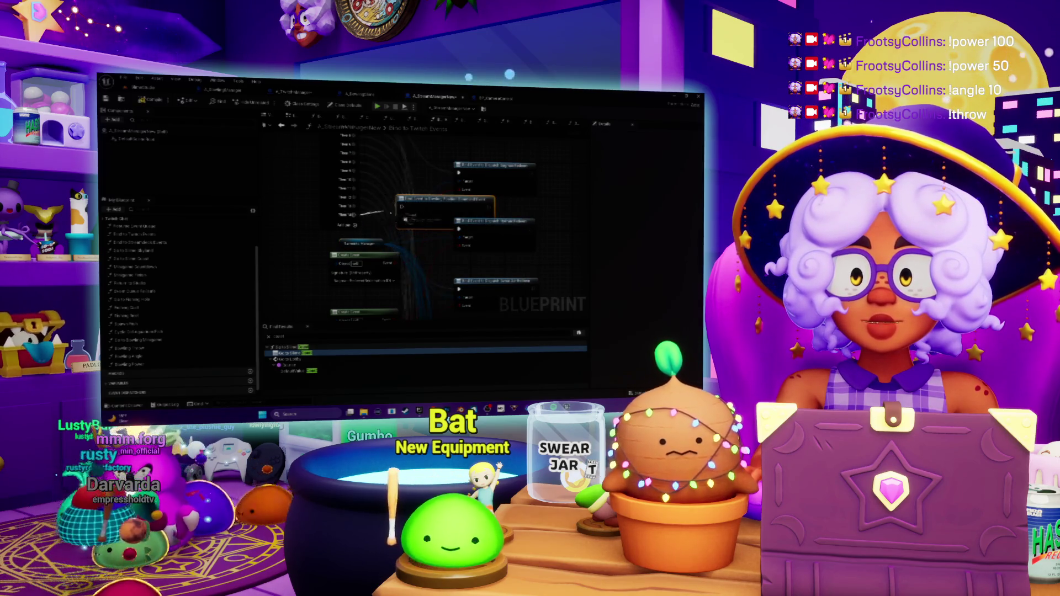
left_click_drag(475, 261, 479, 244)
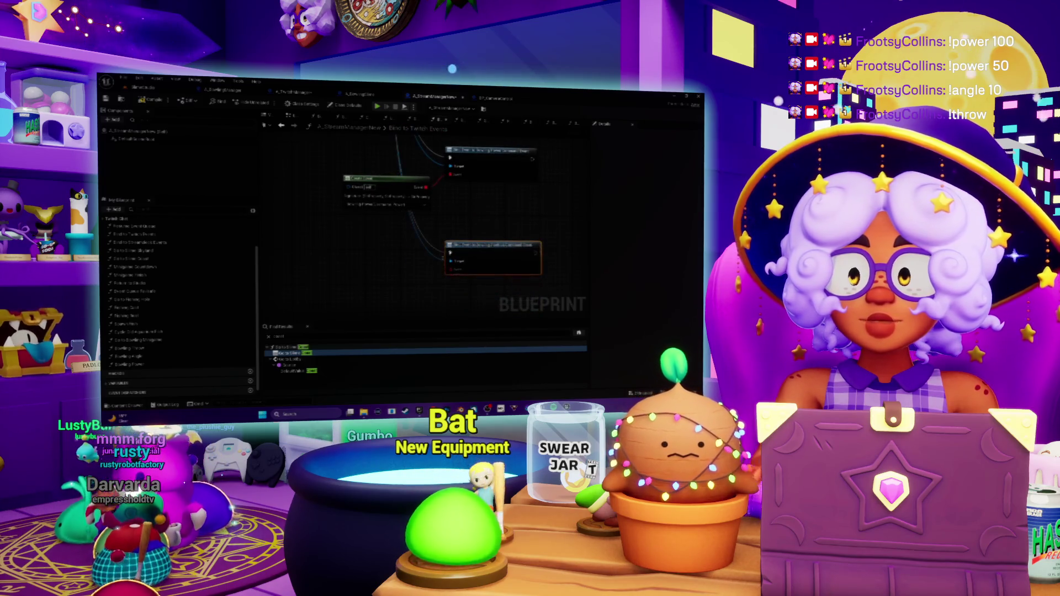
double_click(136, 365)
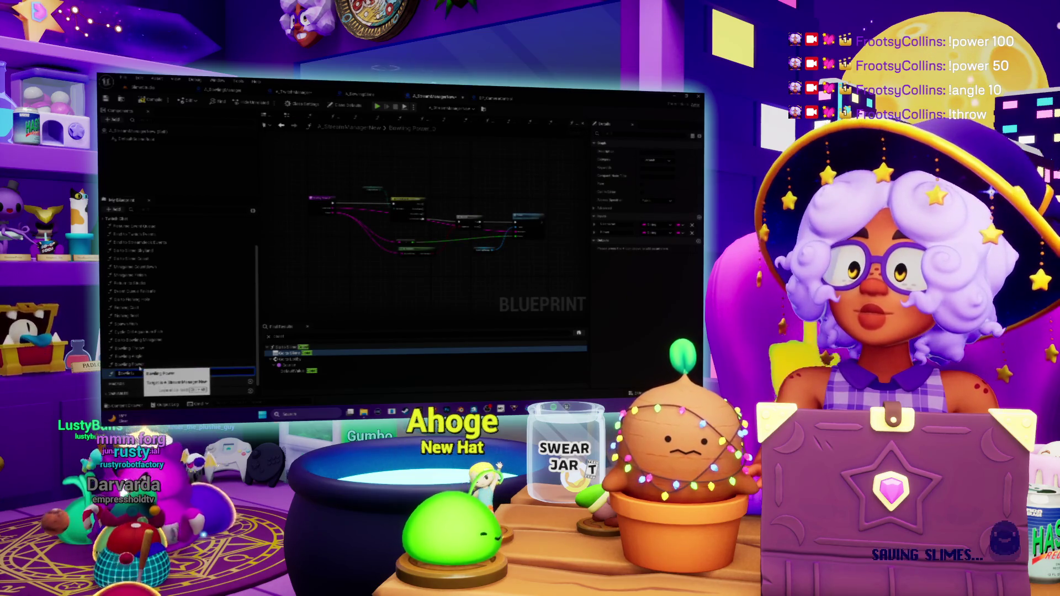
Name the function Bowling Power, drag from its Bowling Manager reference, and open the Bowling manager's event graph.
key("Return")
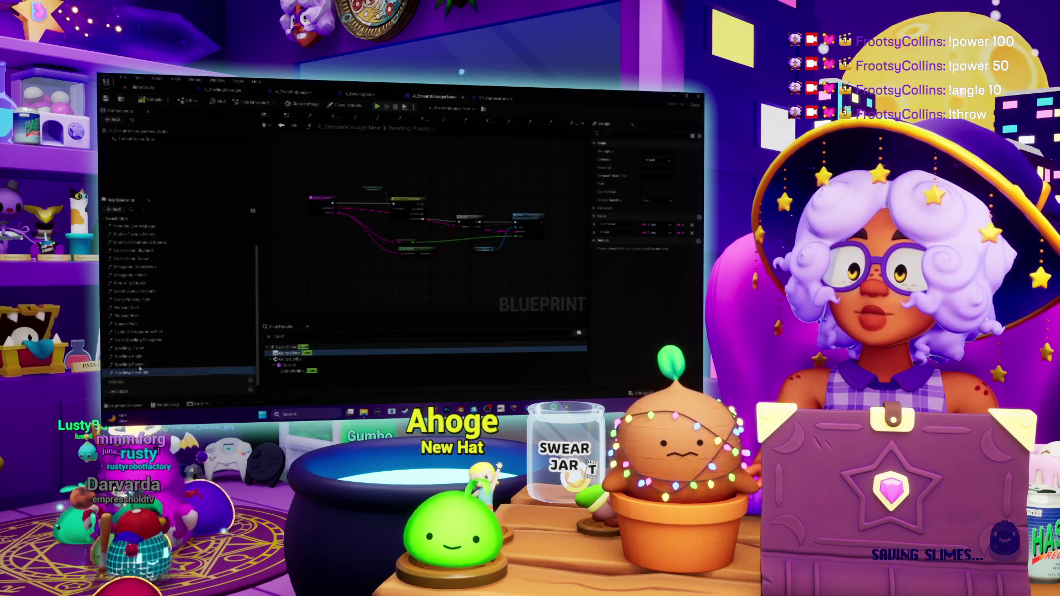
scroll(414, 235, "up", 1)
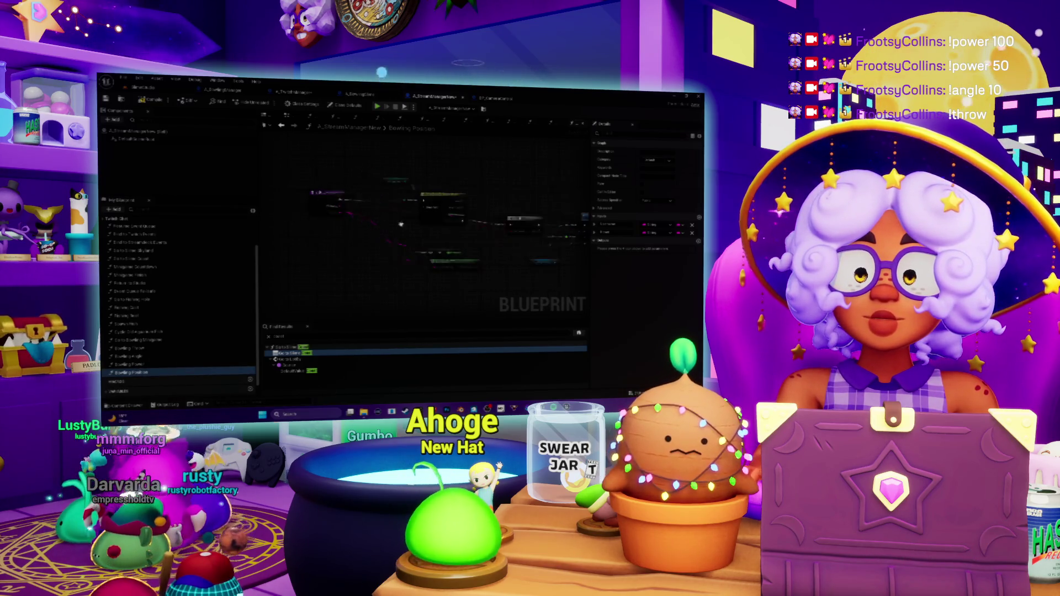
left_click(340, 204)
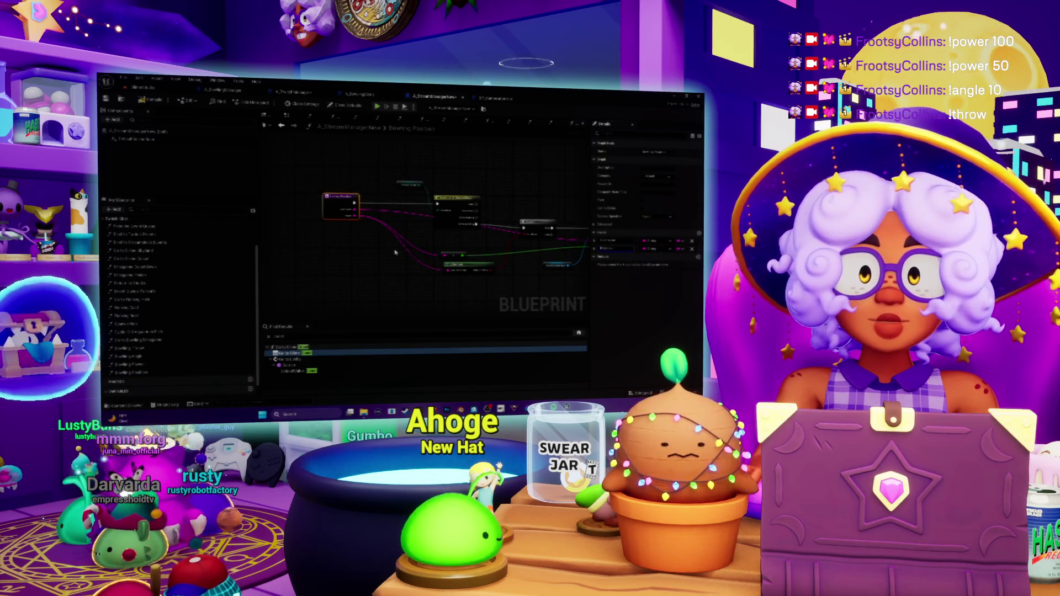
scroll(435, 231, "up", 2)
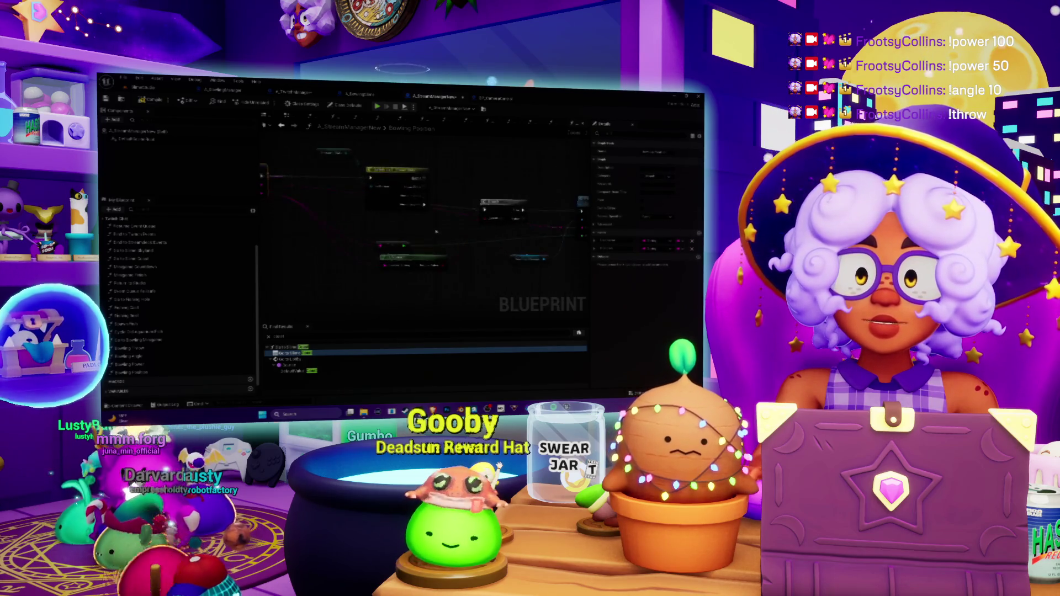
left_click_drag(435, 231, 355, 231)
scroll(459, 226, "down", 1)
left_click_drag(432, 264, 463, 279)
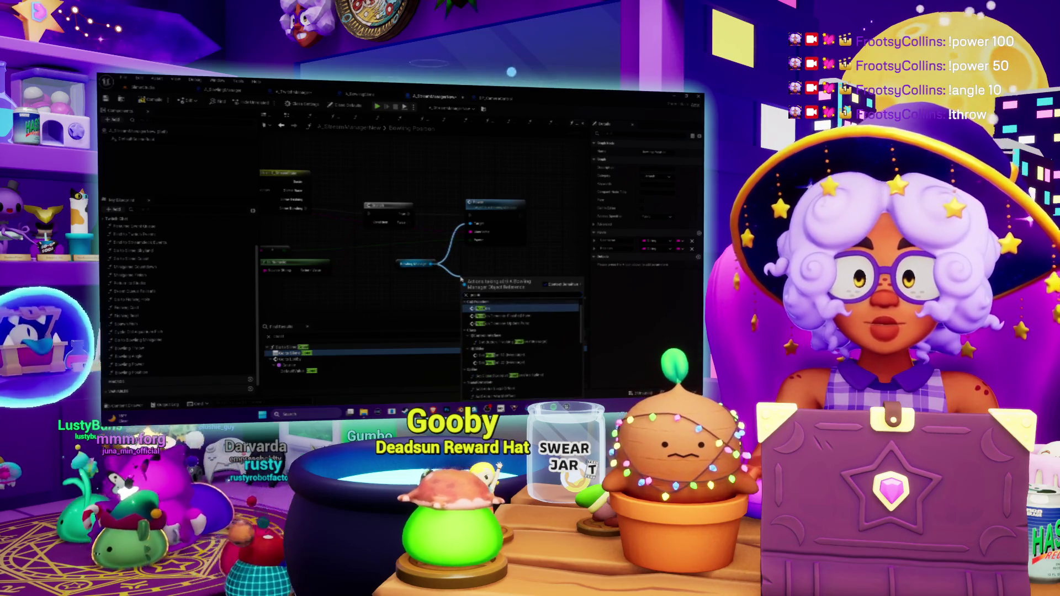
left_click(491, 309)
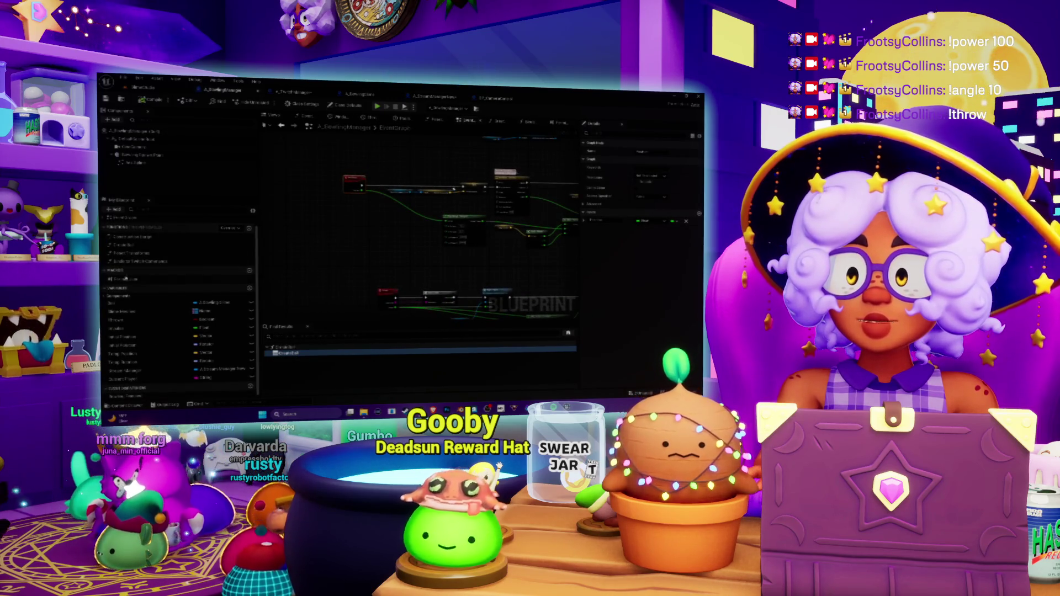
Reorder the Position custom event's inputs in the Details panel.
left_click(383, 165)
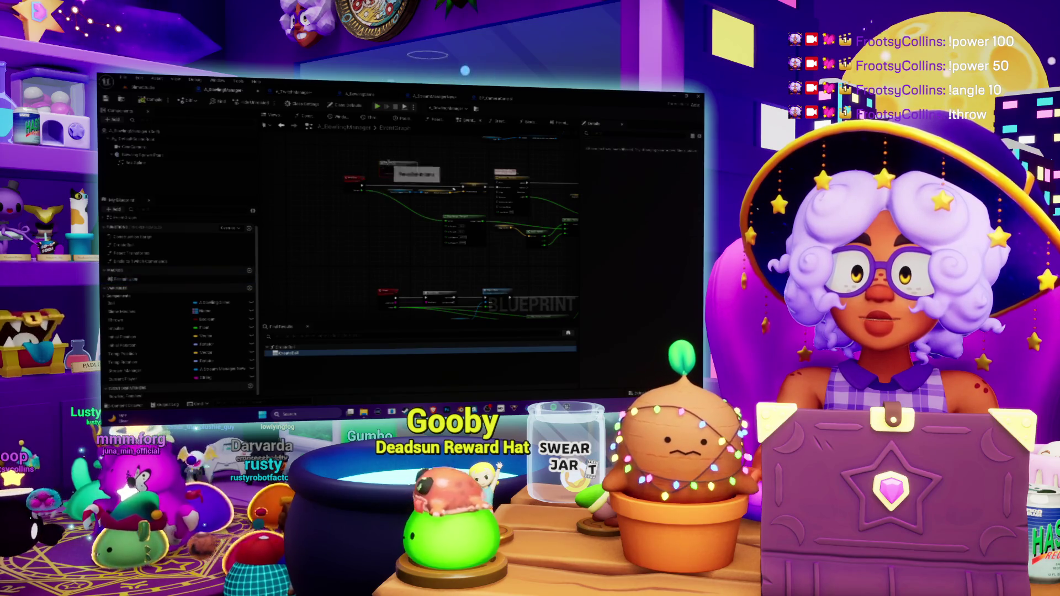
scroll(377, 220, "up", 3)
left_click(353, 226)
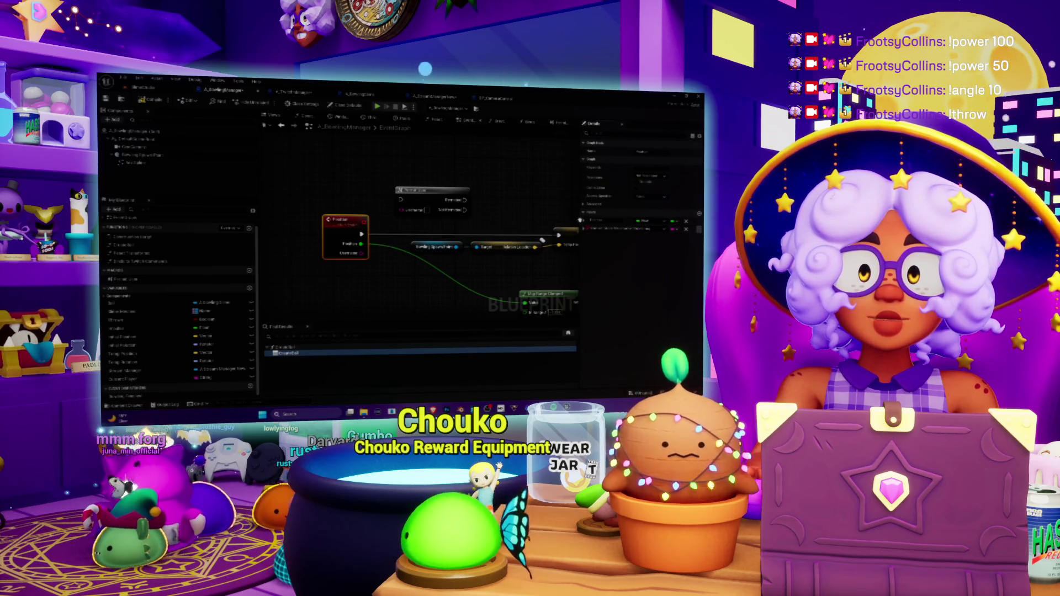
left_click_drag(581, 221, 583, 225)
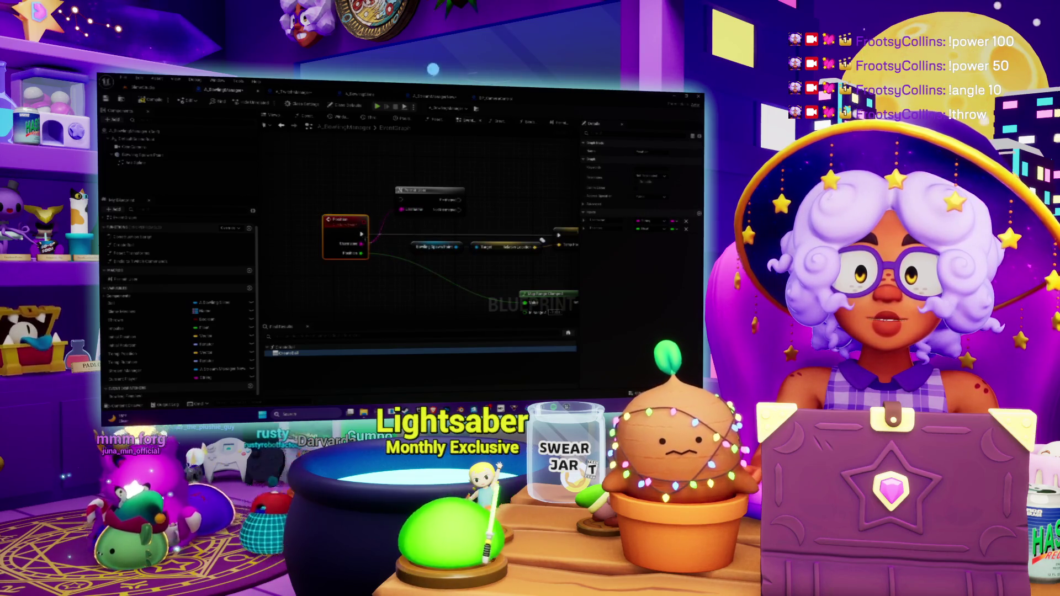
Move the Relative Location node down beneath the call chain, then return to the TwitchManager blueprint.
left_click_drag(542, 240, 512, 242)
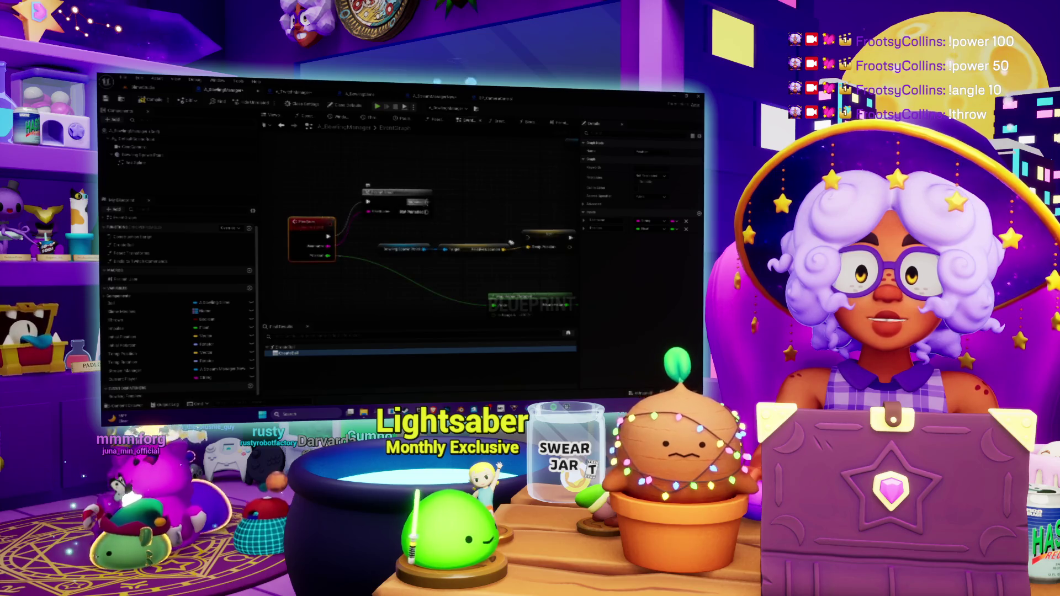
left_click_drag(414, 192, 408, 274)
left_click_drag(511, 242, 539, 267)
scroll(538, 263, "down", 2)
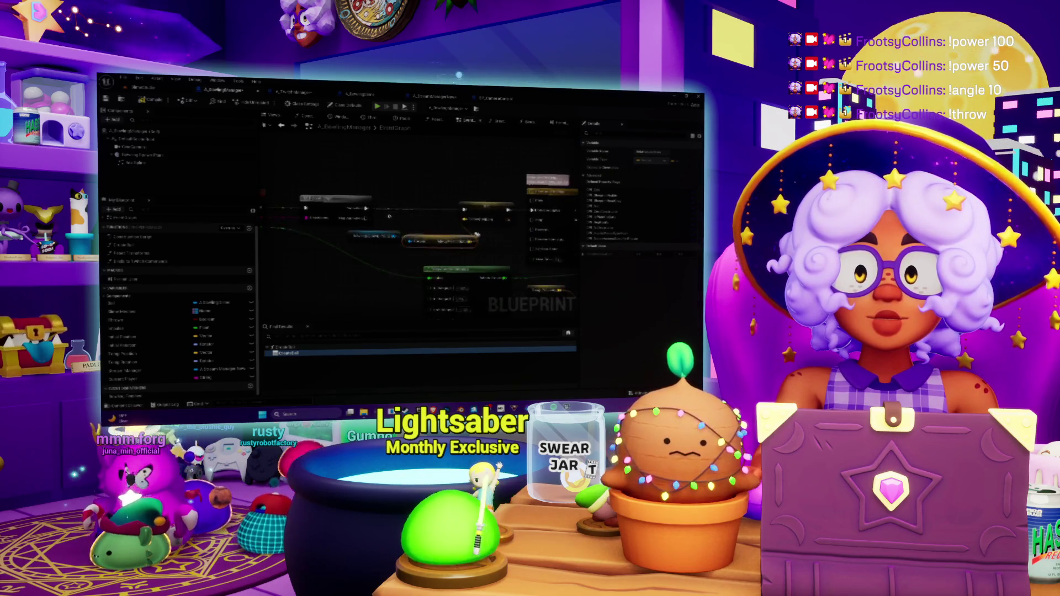
mouse_move(375, 215)
left_mouse_down()
mouse_move(458, 208)
mouse_move(457, 186)
mouse_move(442, 180)
mouse_move(437, 211)
mouse_move(498, 265)
mouse_move(486, 259)
mouse_move(524, 246)
left_mouse_up()
left_click(439, 97)
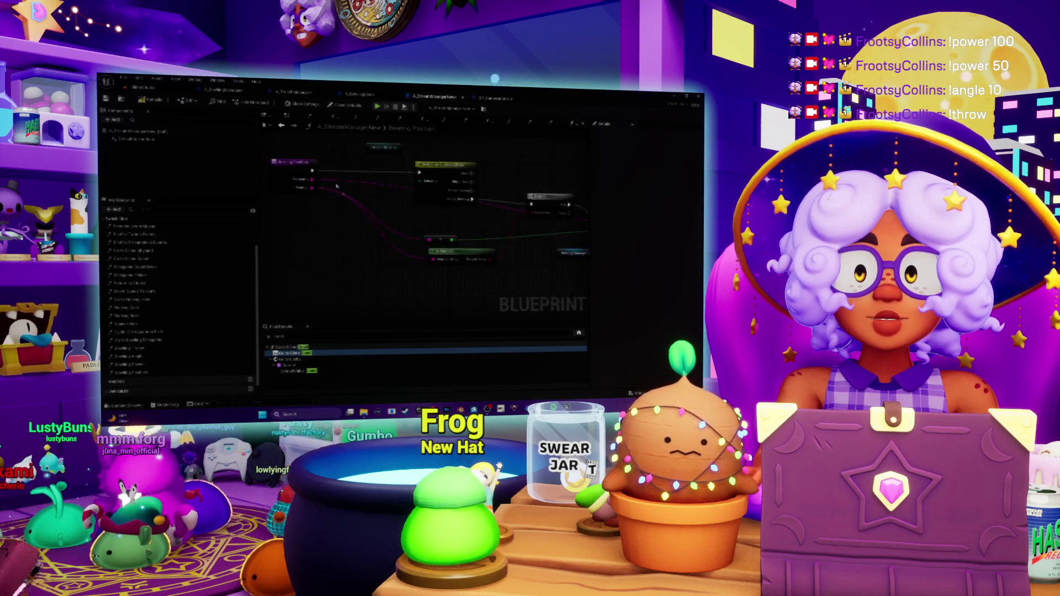
Wire the Bowling Position getter and value pins into the Position call node.
mouse_move(312, 179)
left_mouse_down()
mouse_move(402, 201)
mouse_move(574, 281)
mouse_move(485, 298)
left_mouse_up()
left_click_drag(387, 291, 411, 269)
left_click_drag(326, 227, 486, 292)
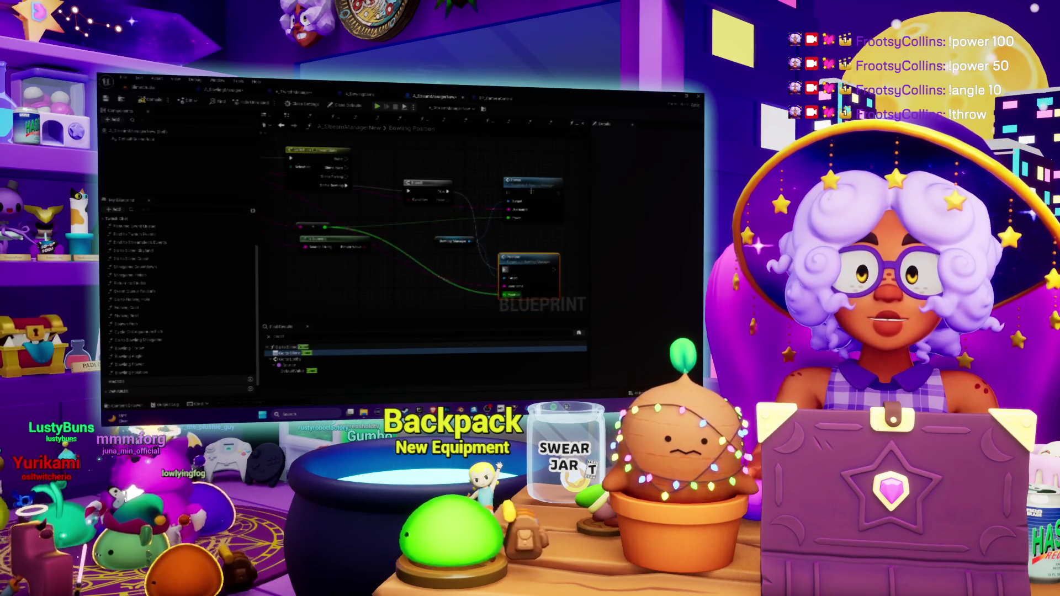
left_click_drag(527, 264, 540, 192)
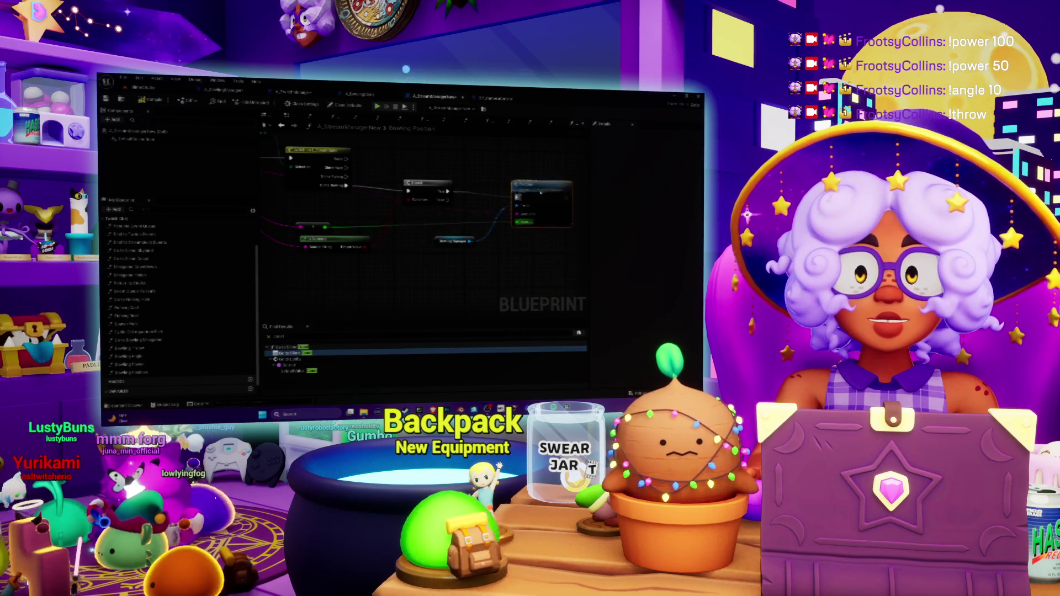
left_click_drag(398, 162, 522, 172)
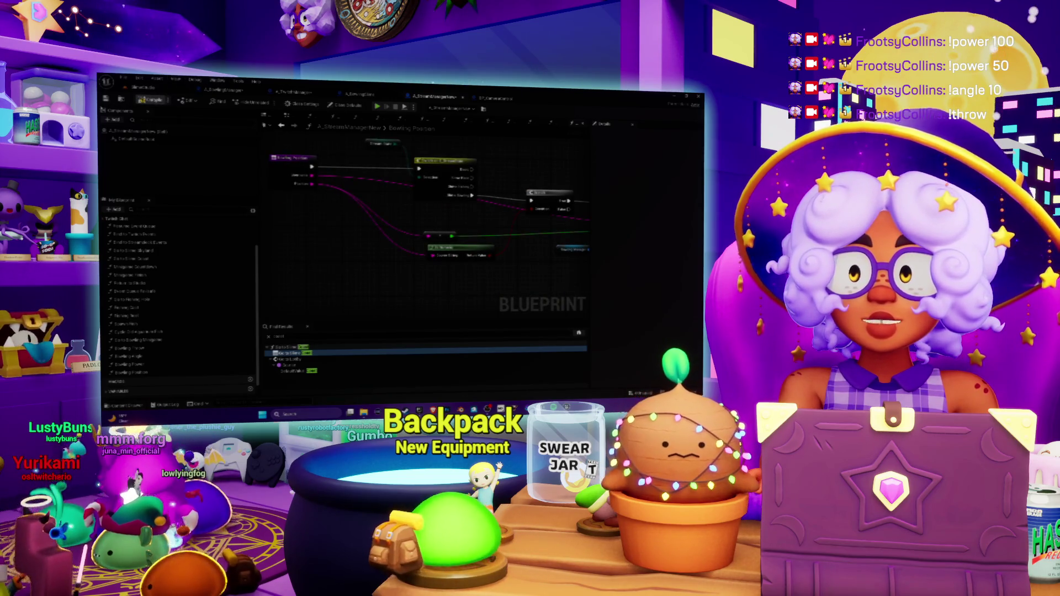
Fix the compile error by adding a Create Event node bound to the bowling function, then recompile.
key("F7")
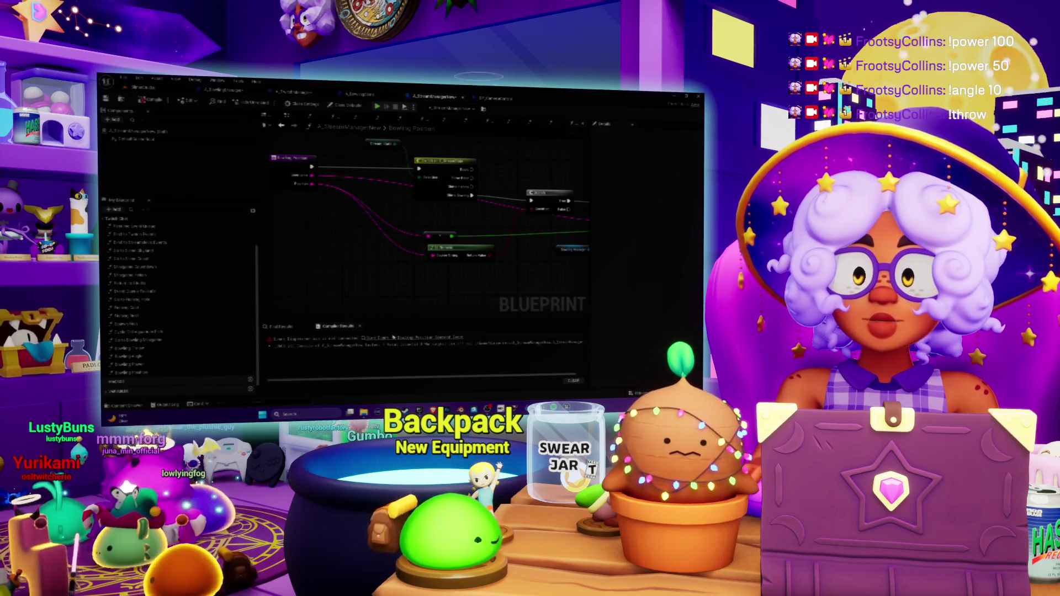
left_click(393, 337)
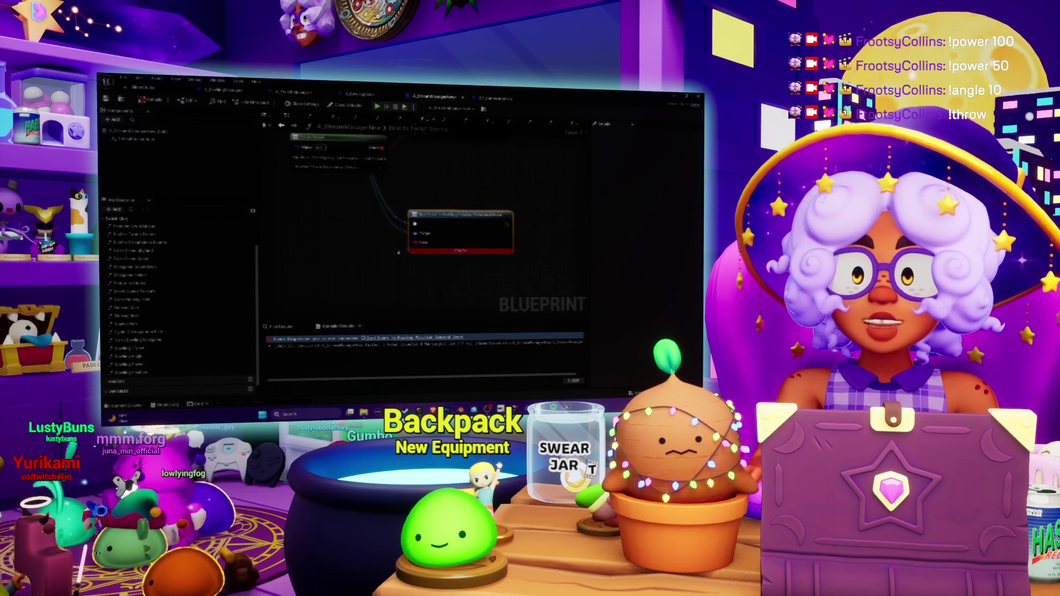
left_click_drag(416, 241, 352, 263)
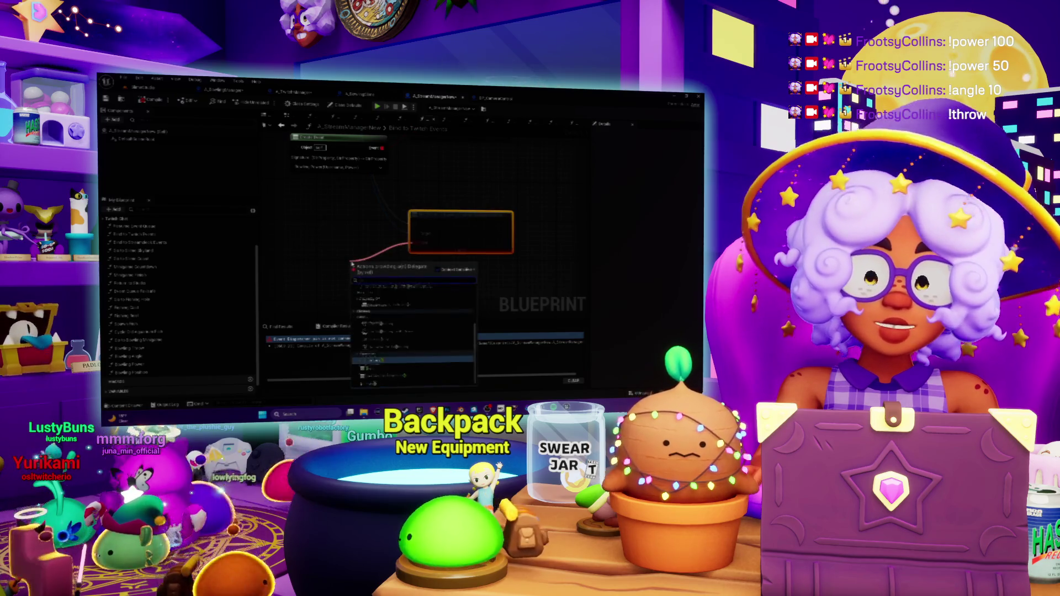
type("crea")
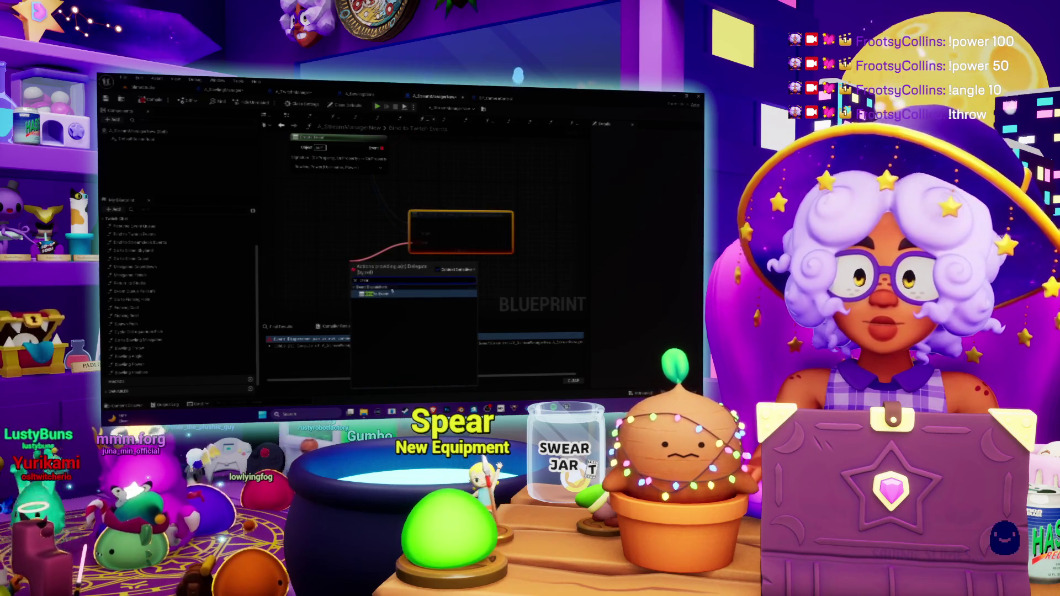
left_click(390, 292)
left_click(369, 293)
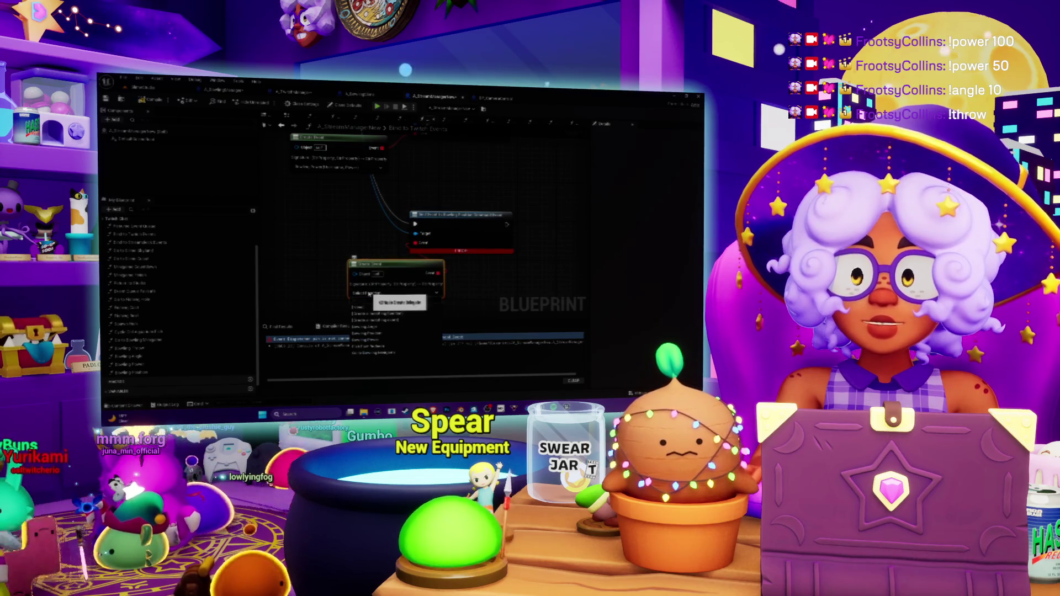
type("bowling")
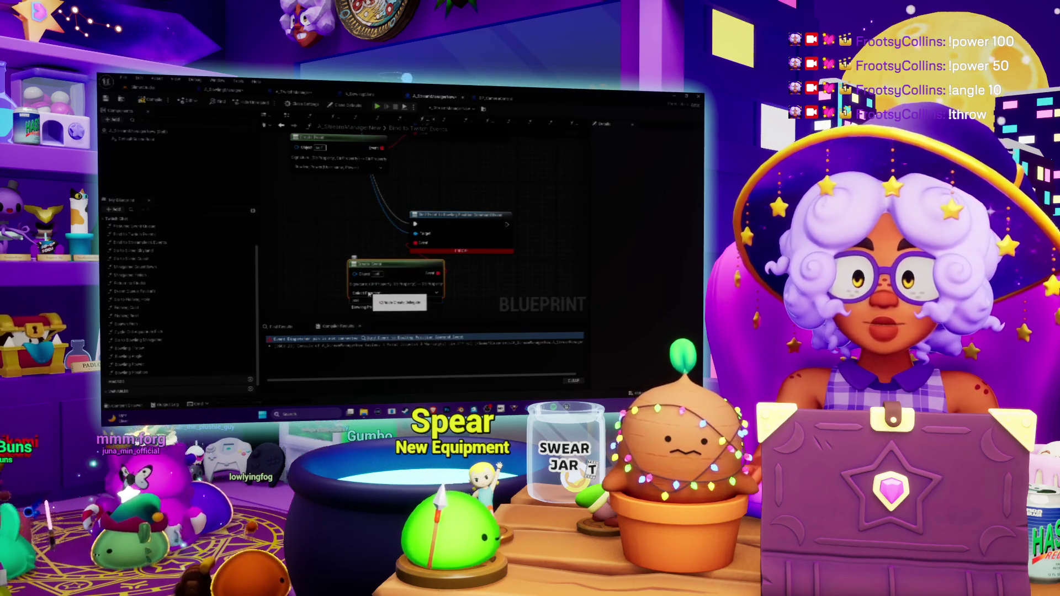
left_click(397, 282)
left_click_drag(370, 264, 323, 239)
left_click(153, 101)
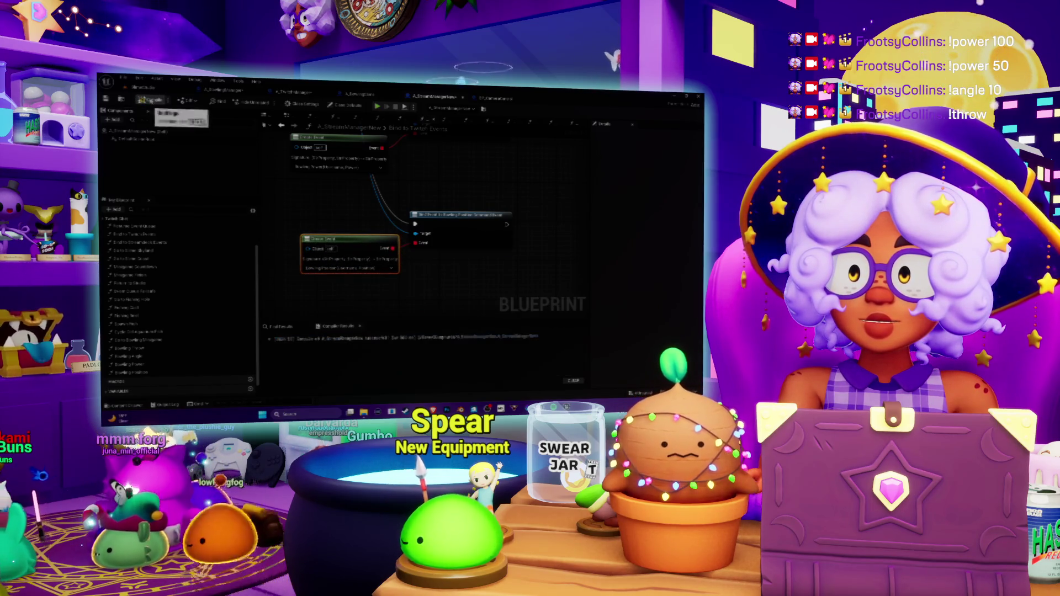
left_click(141, 87)
Save the unsaved assets with Save Selected and launch Play-In-Editor with Alt+P.
left_click(175, 304)
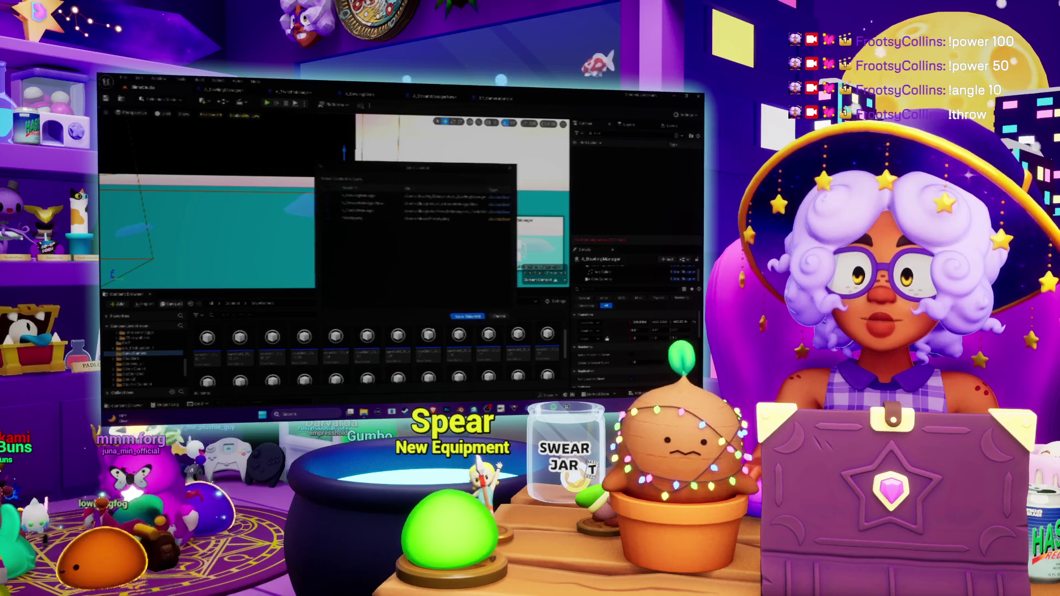
left_click(468, 317)
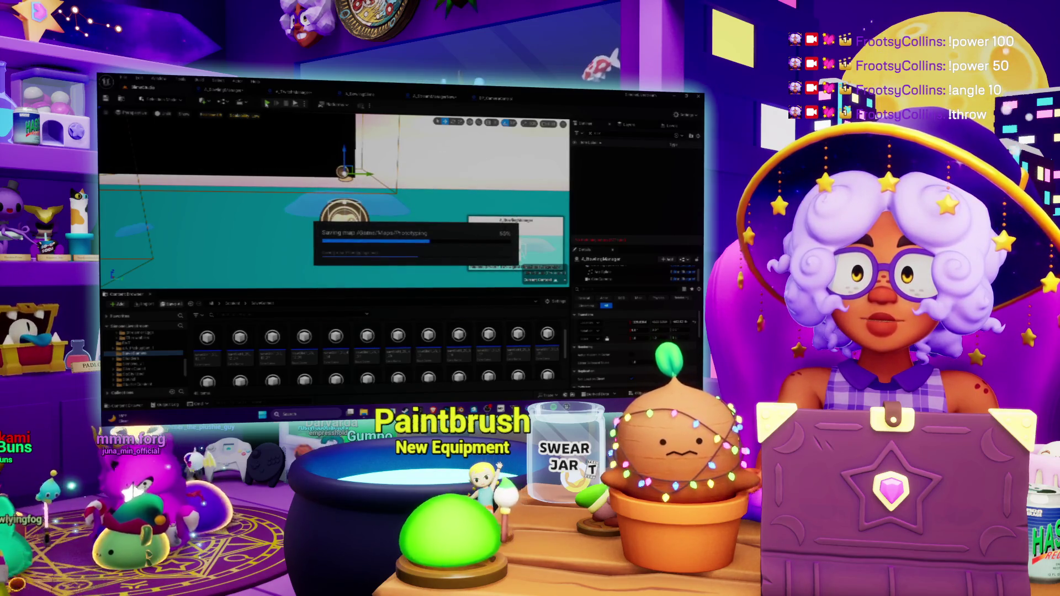
key("alt+p")
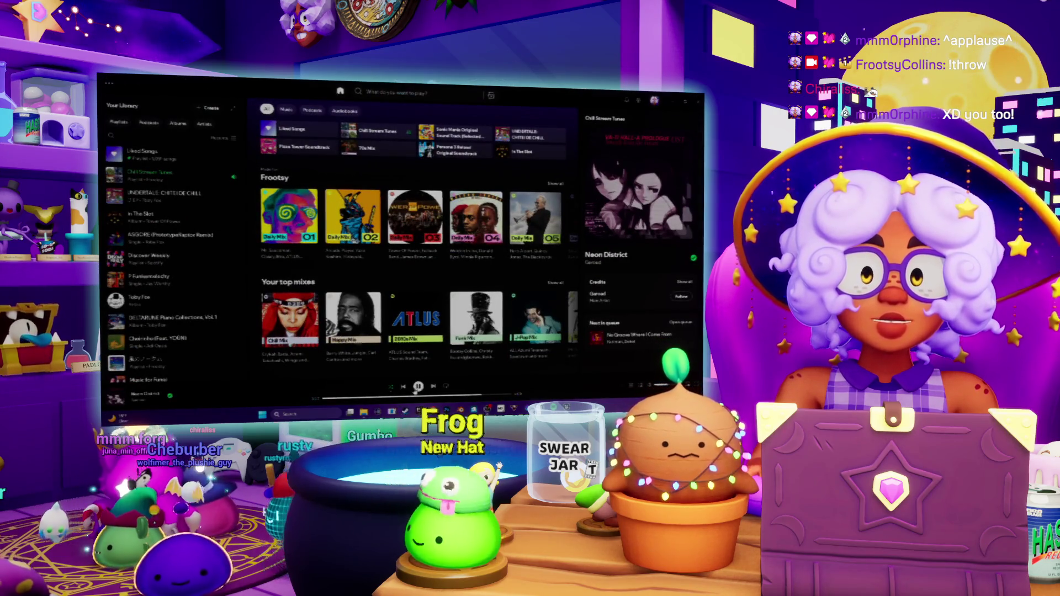
Pause the playing Spotify track from the playback bar.
left_click(418, 387)
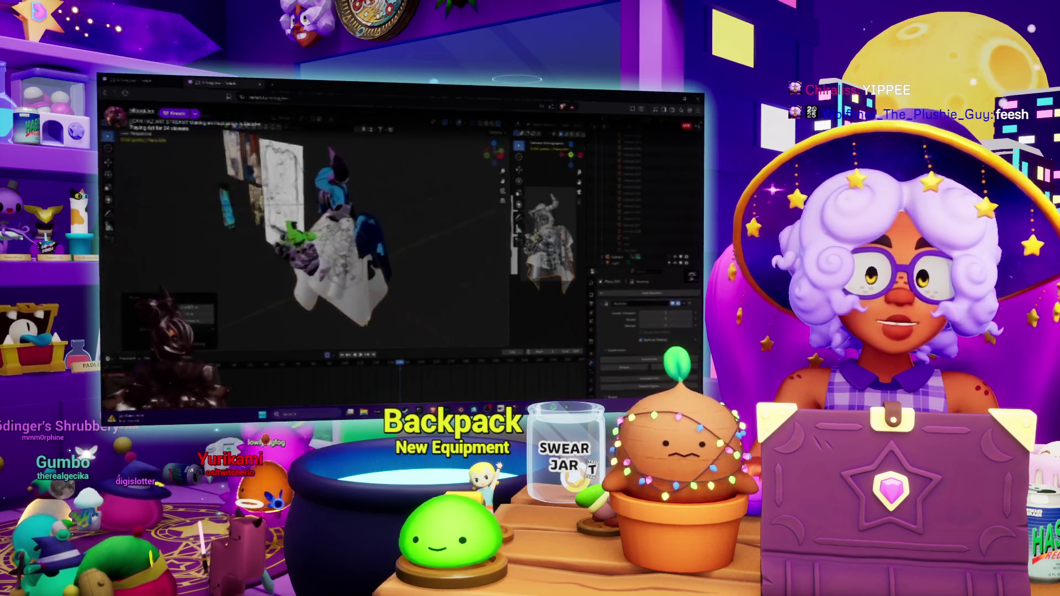
Exit fullscreen on the Twitch stream with Esc to reveal the channel list and chat.
key("Escape")
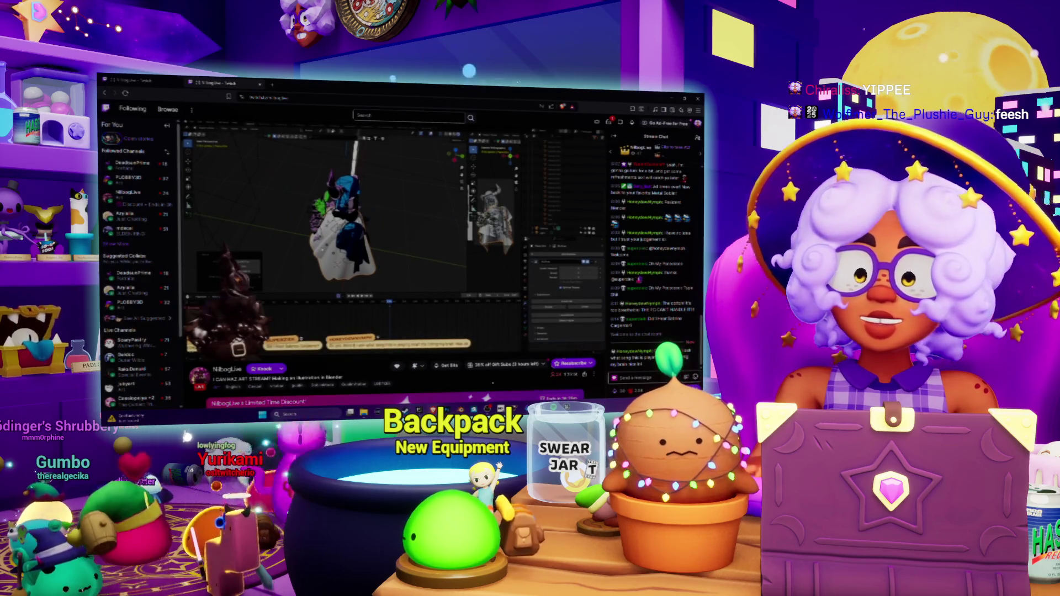